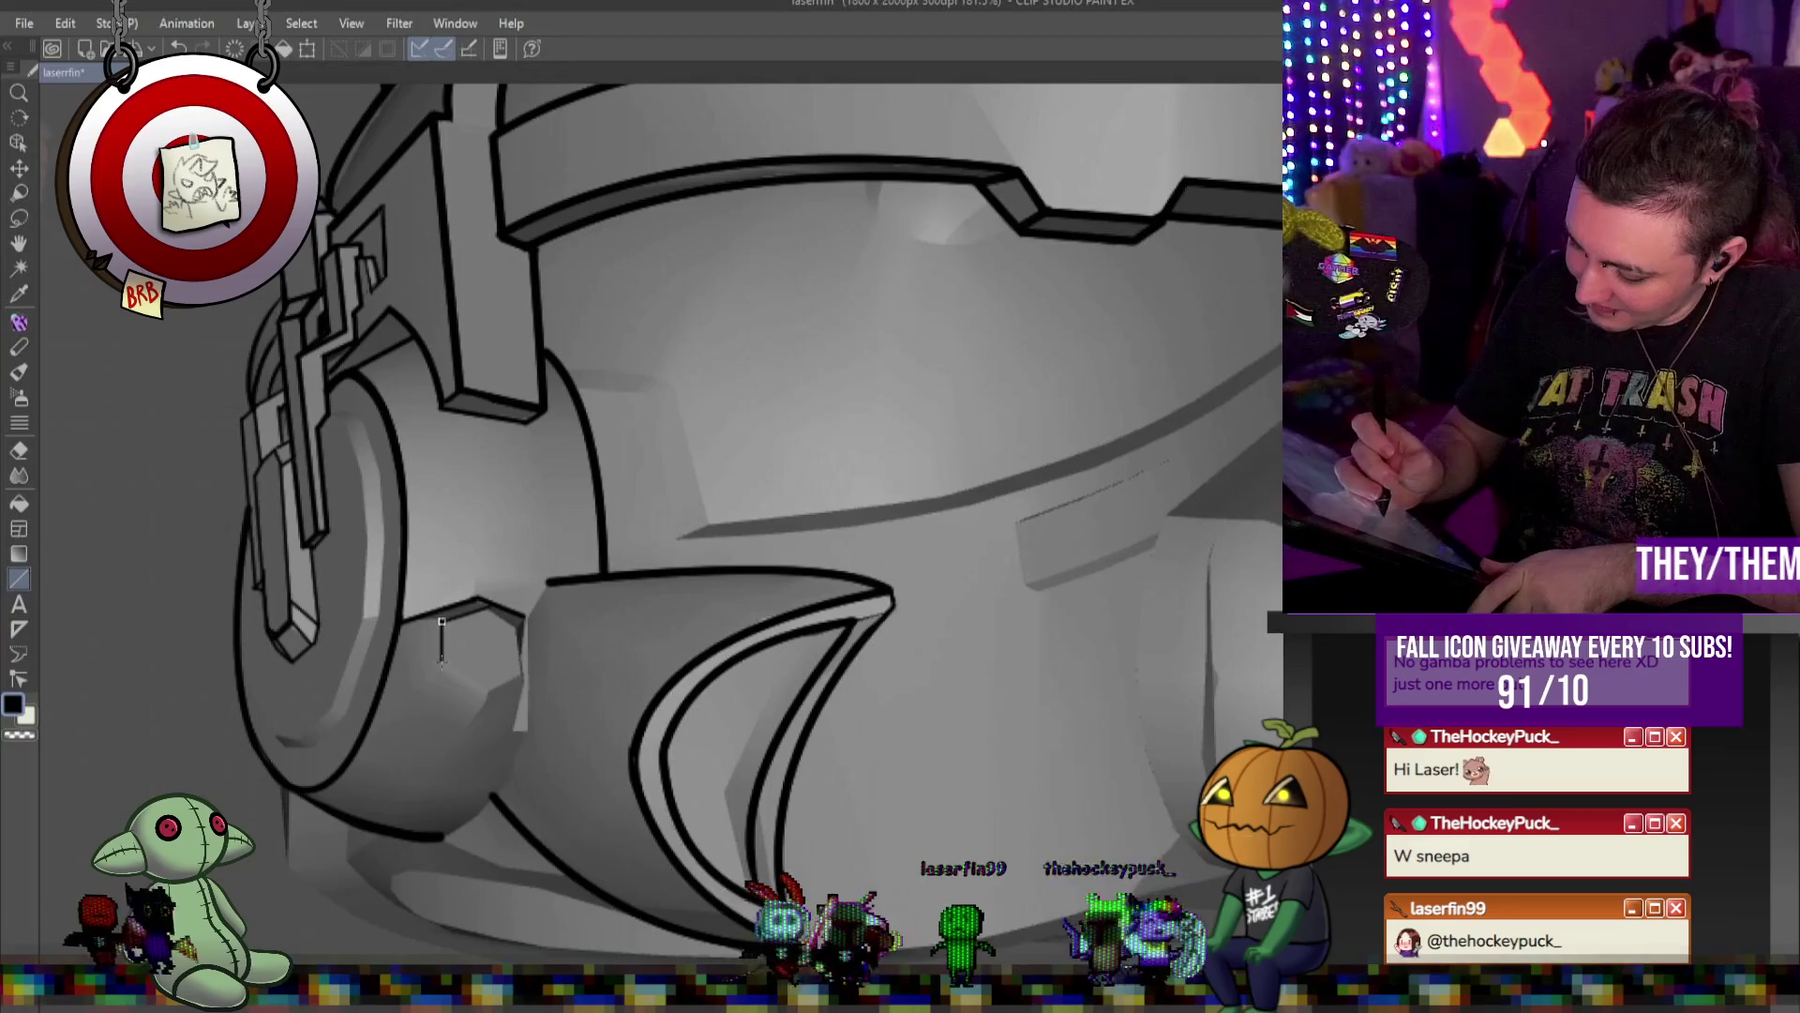
Ink the hexagonal bolt on the left earpiece, undo a stray line, and start the earpiece's lower outline
left_click(442, 663)
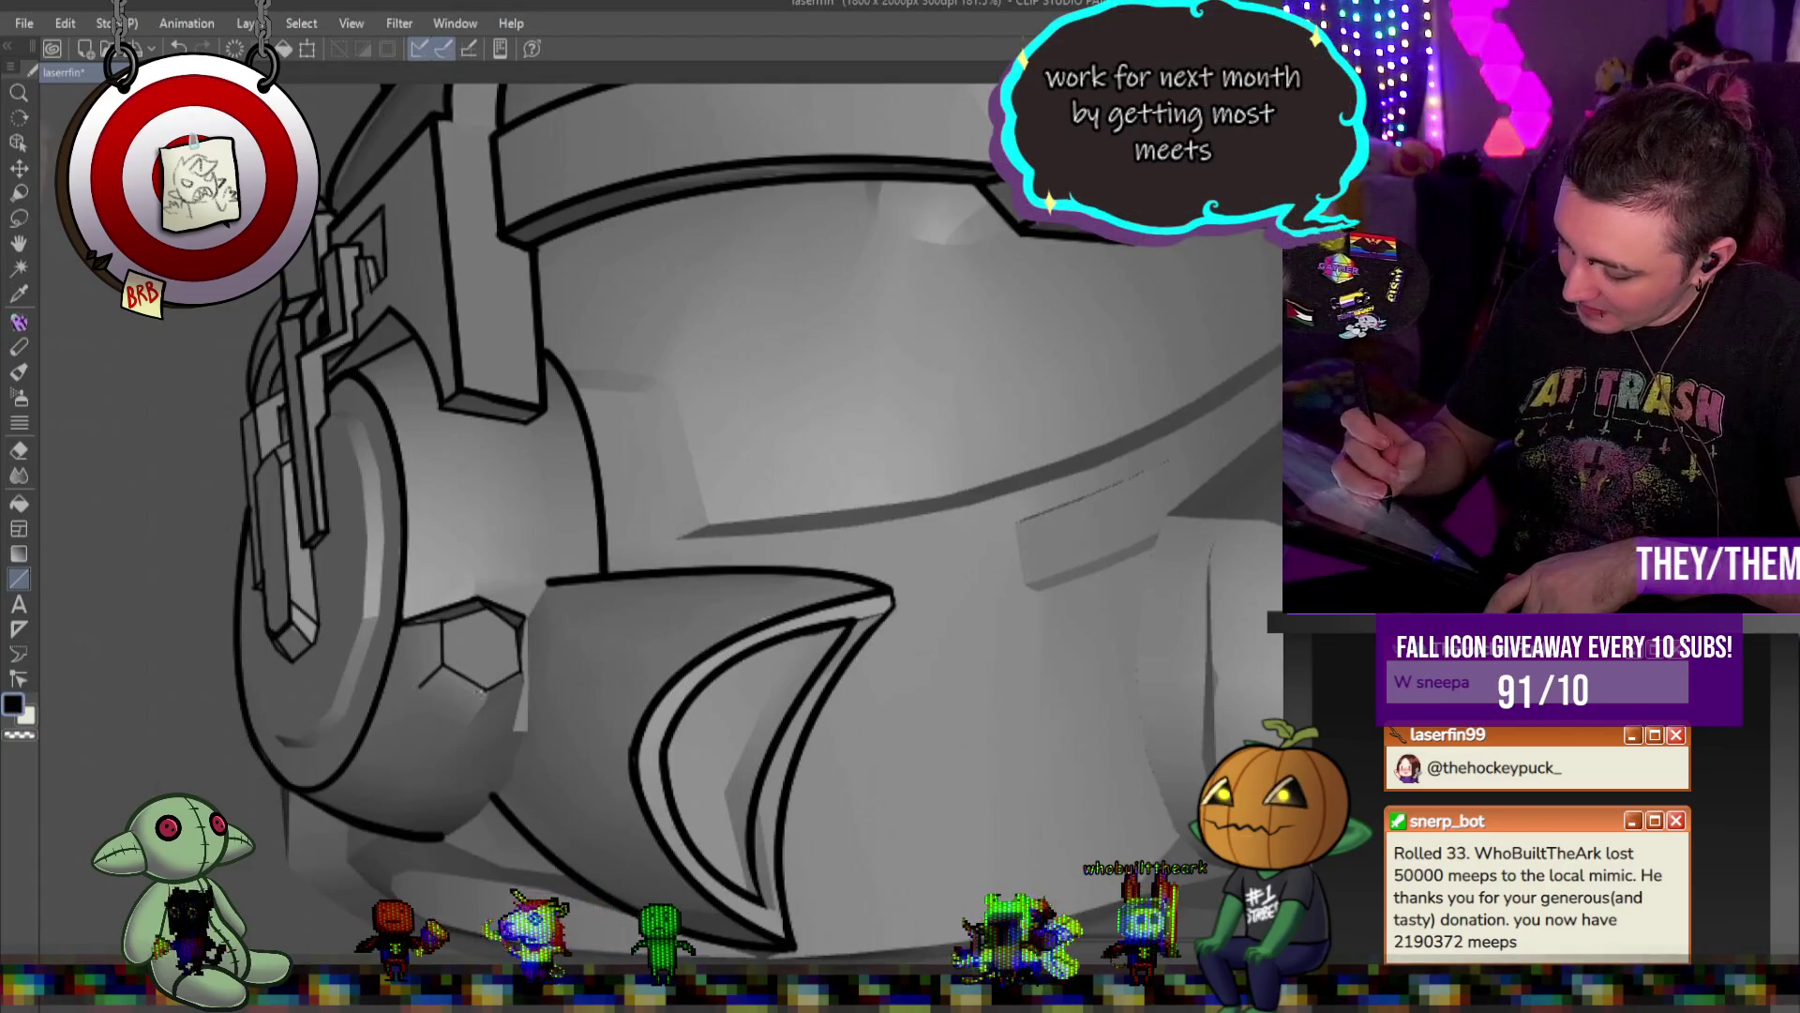
left_click_drag(484, 692, 478, 714)
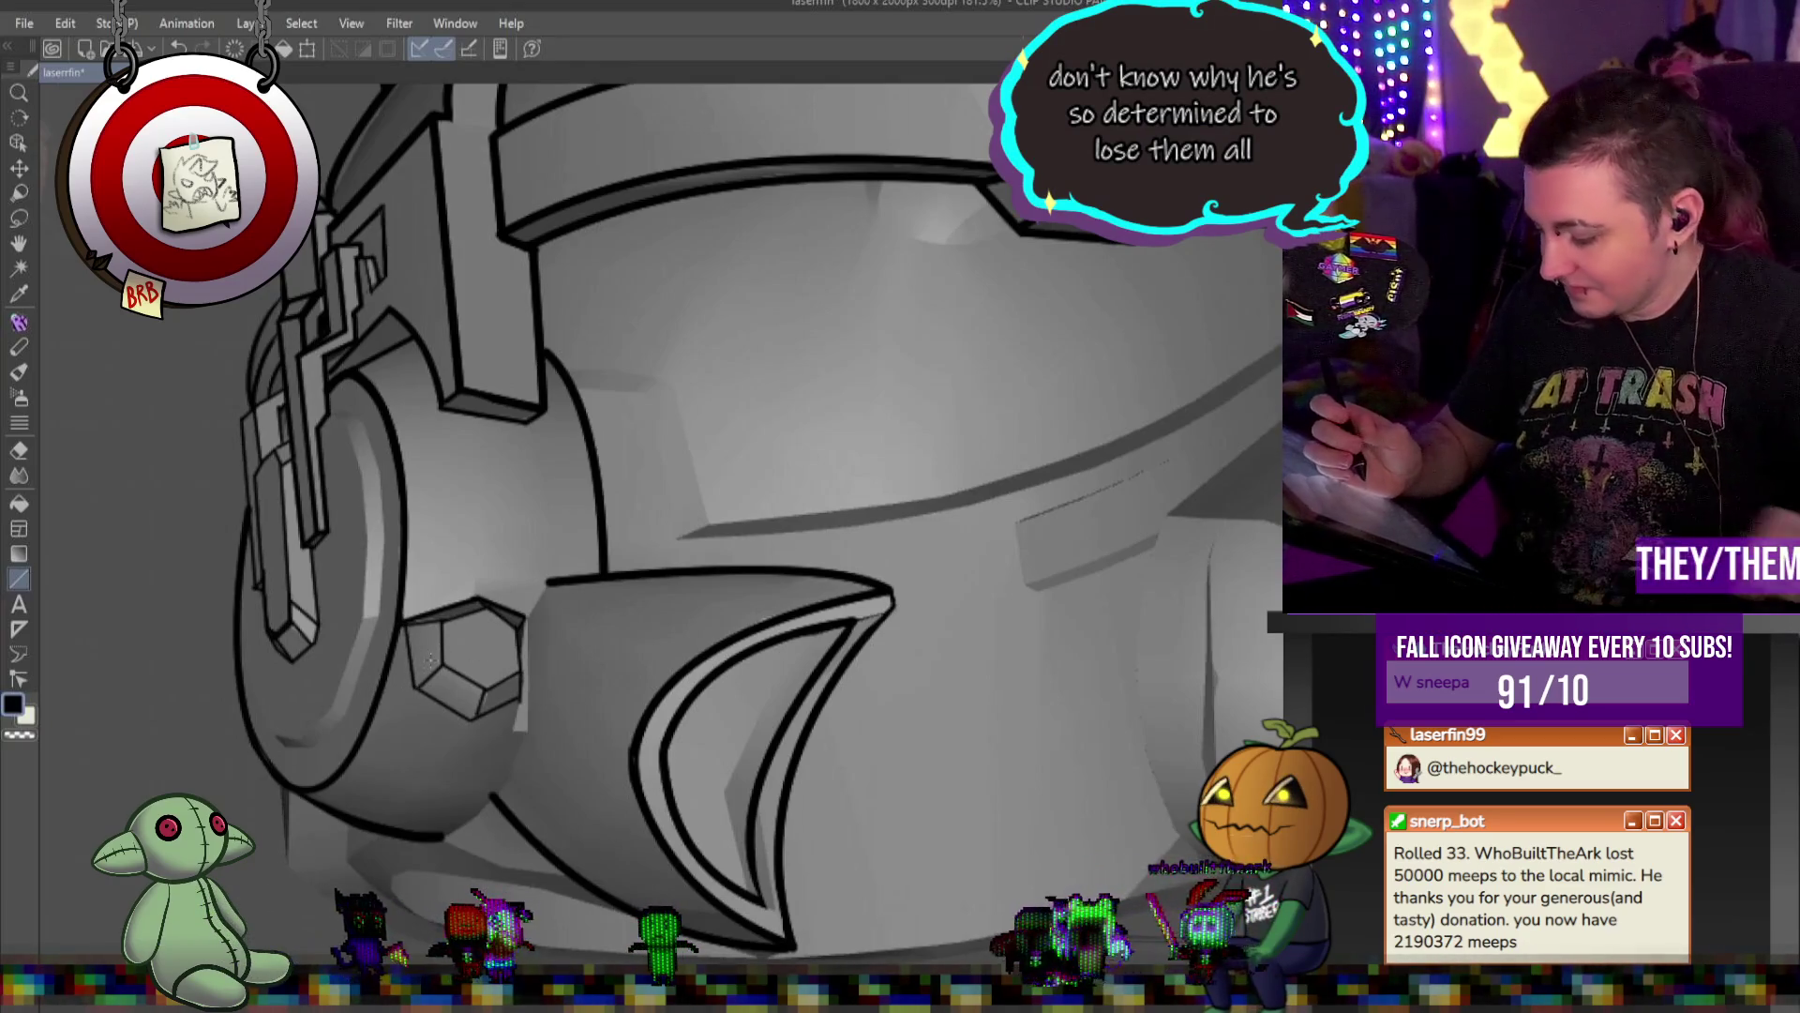
key("ctrl+z")
mouse_move(412, 621)
left_mouse_down()
mouse_move(419, 694)
mouse_move(525, 694)
left_mouse_up()
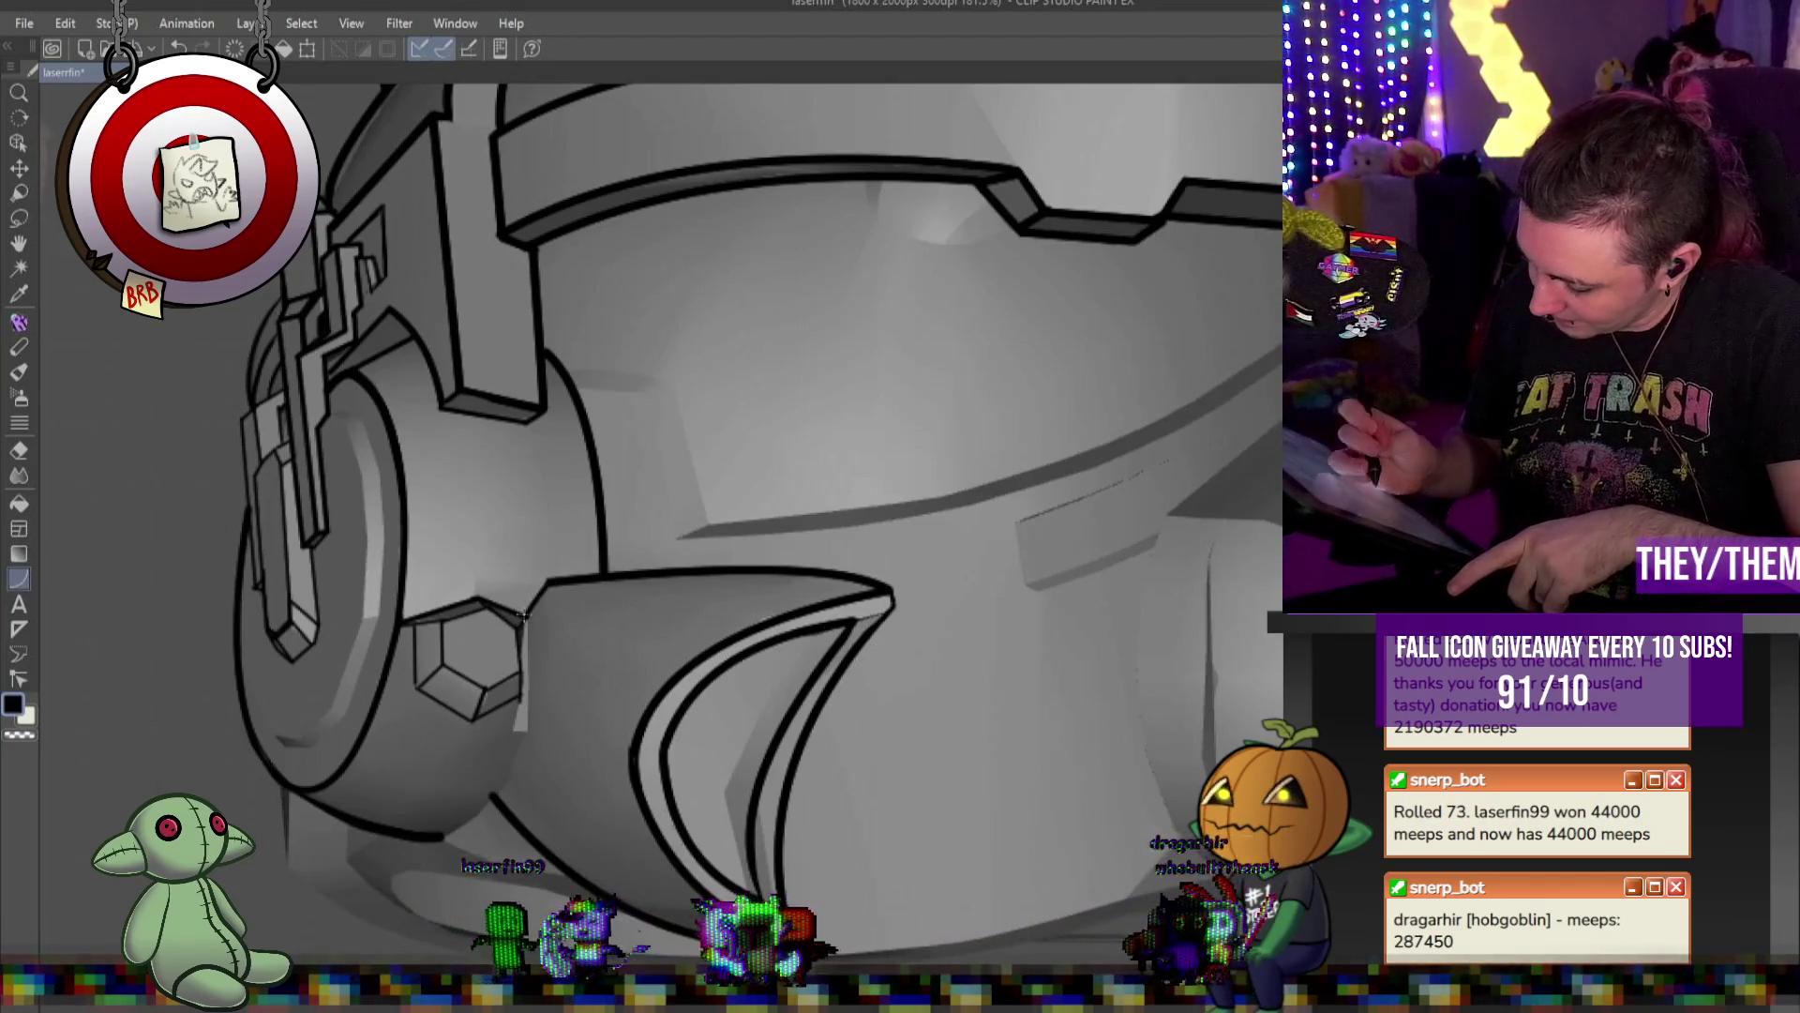
left_click(506, 825)
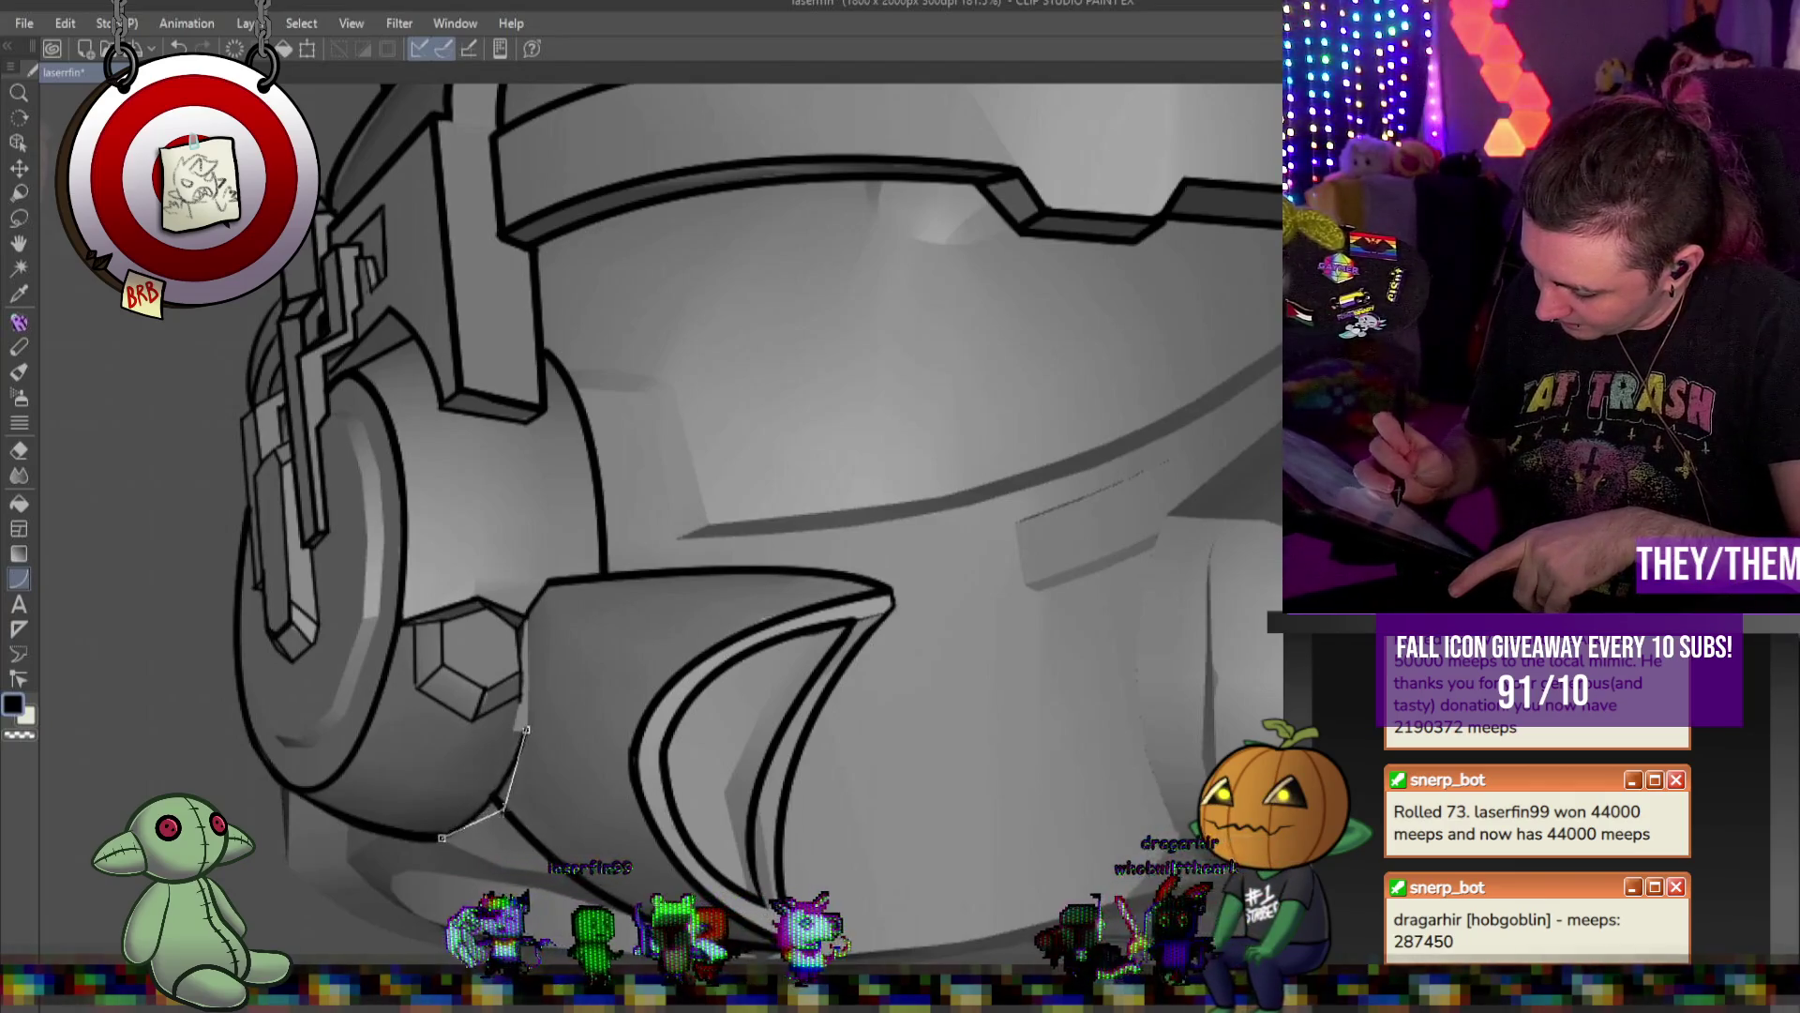
middle_click(474, 797)
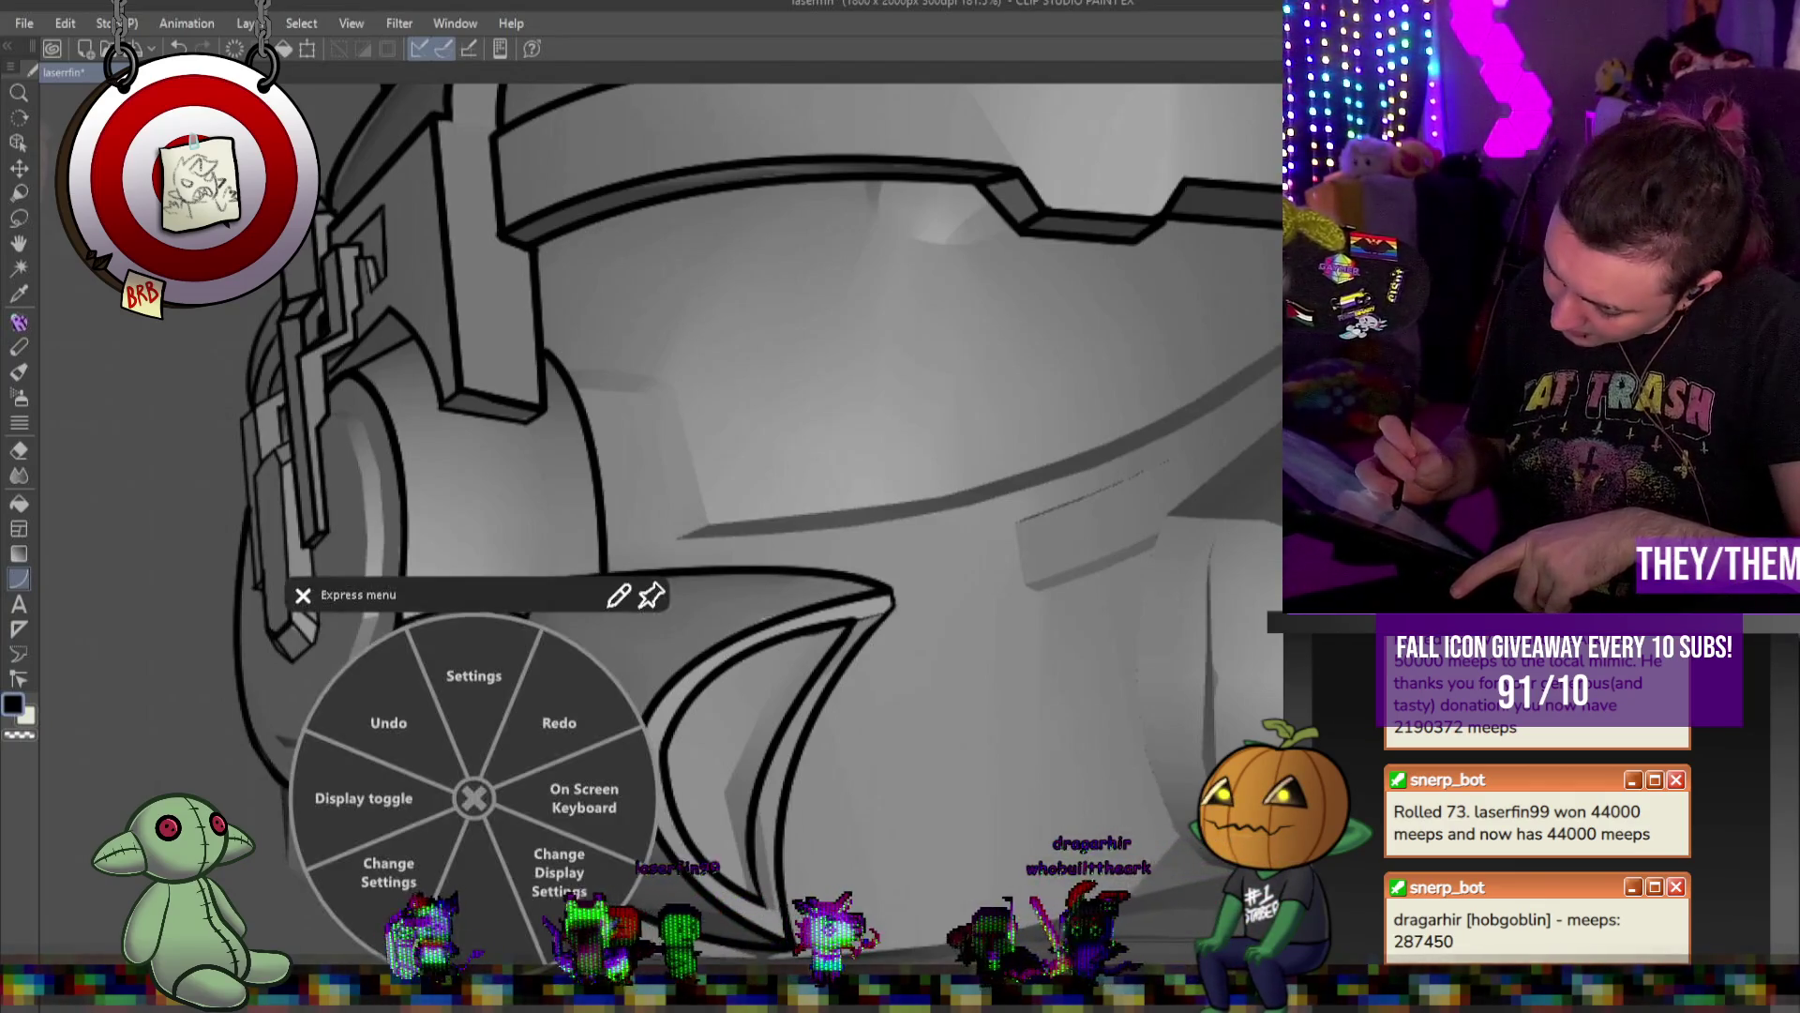
Close the Wacom Express quick-actions menu to ink the earpiece's faceted rim
left_click(303, 596)
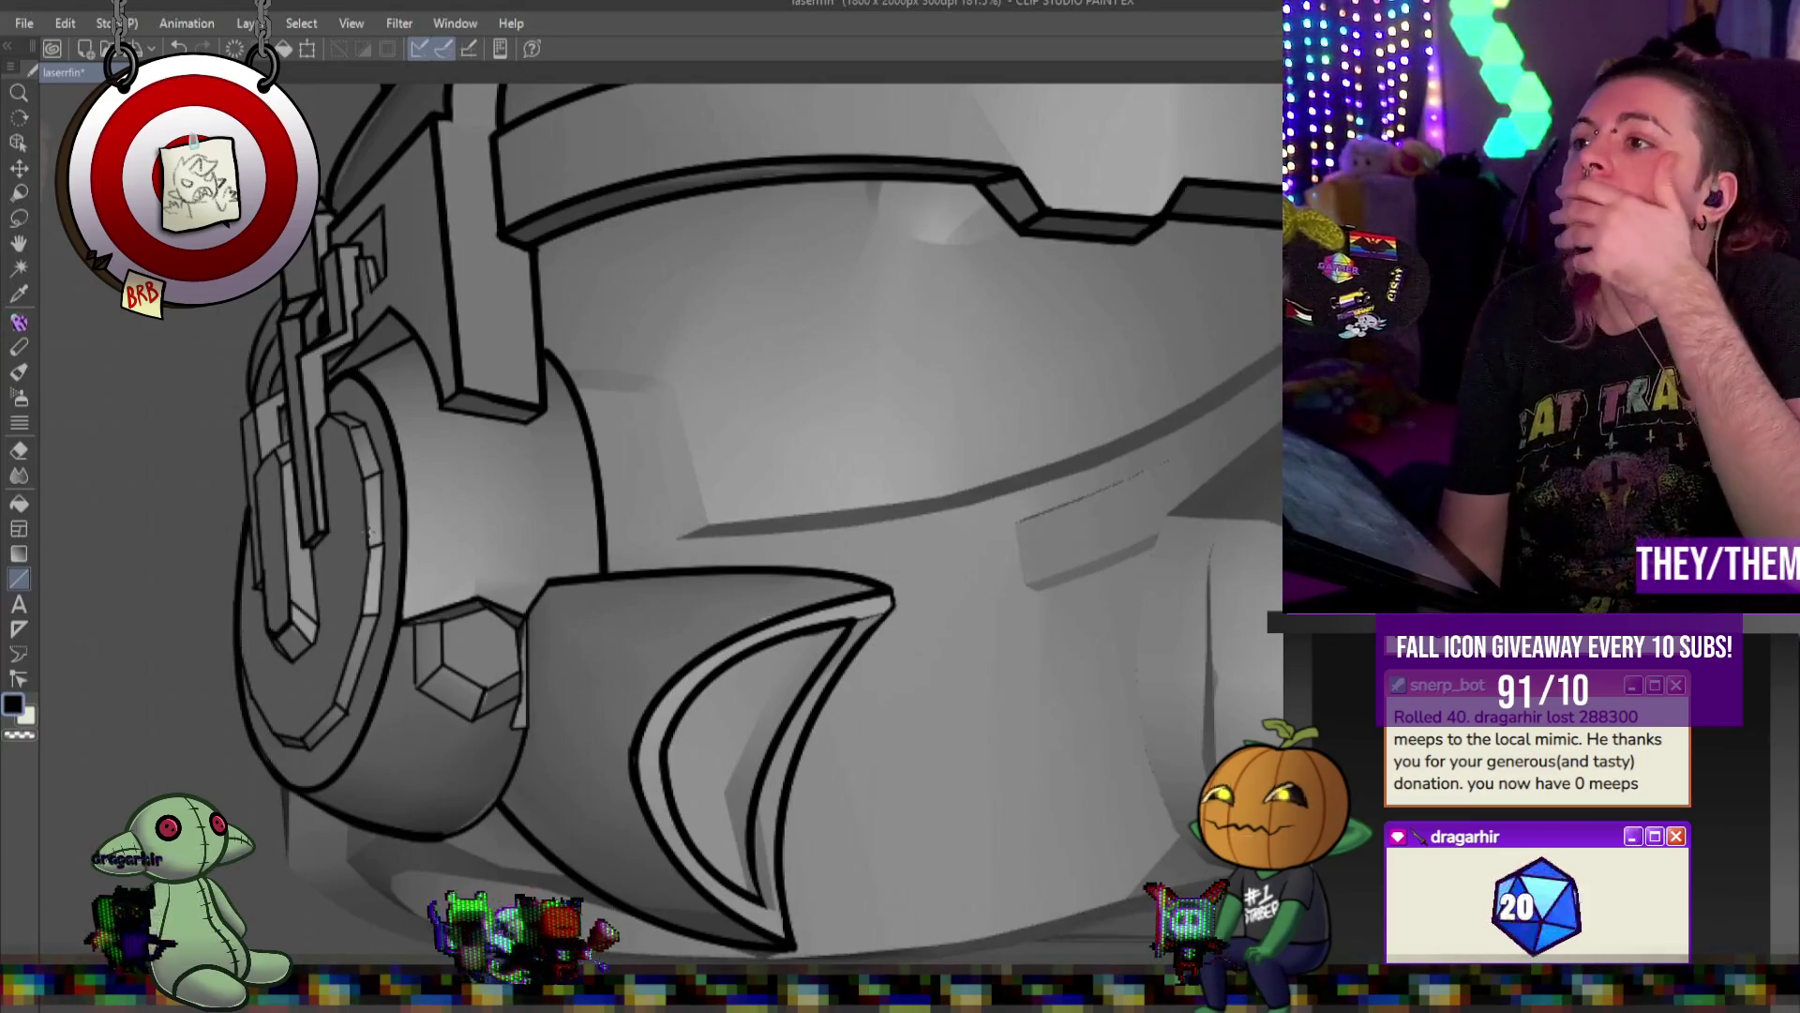
scroll(1100, 216, "down", 5)
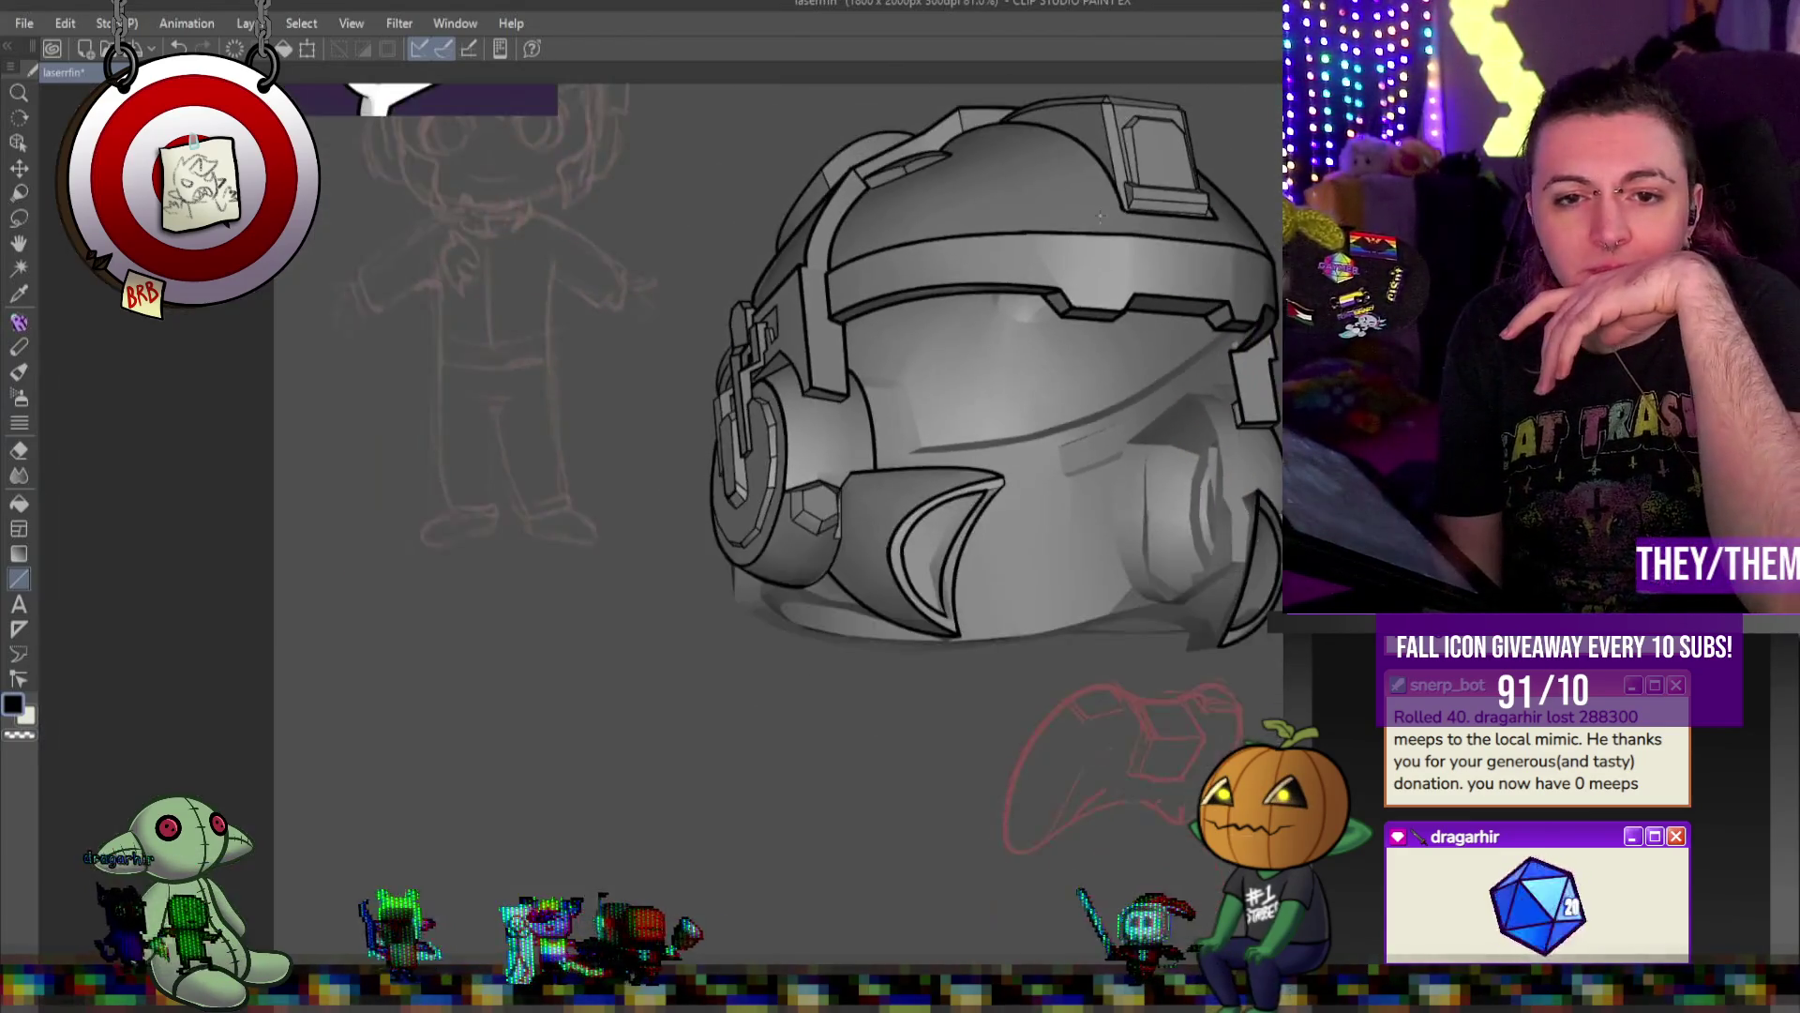
Ink the lower edge lines beneath the left earpiece and cheek guard, then view the whole helmet
scroll(852, 562, "up", 5)
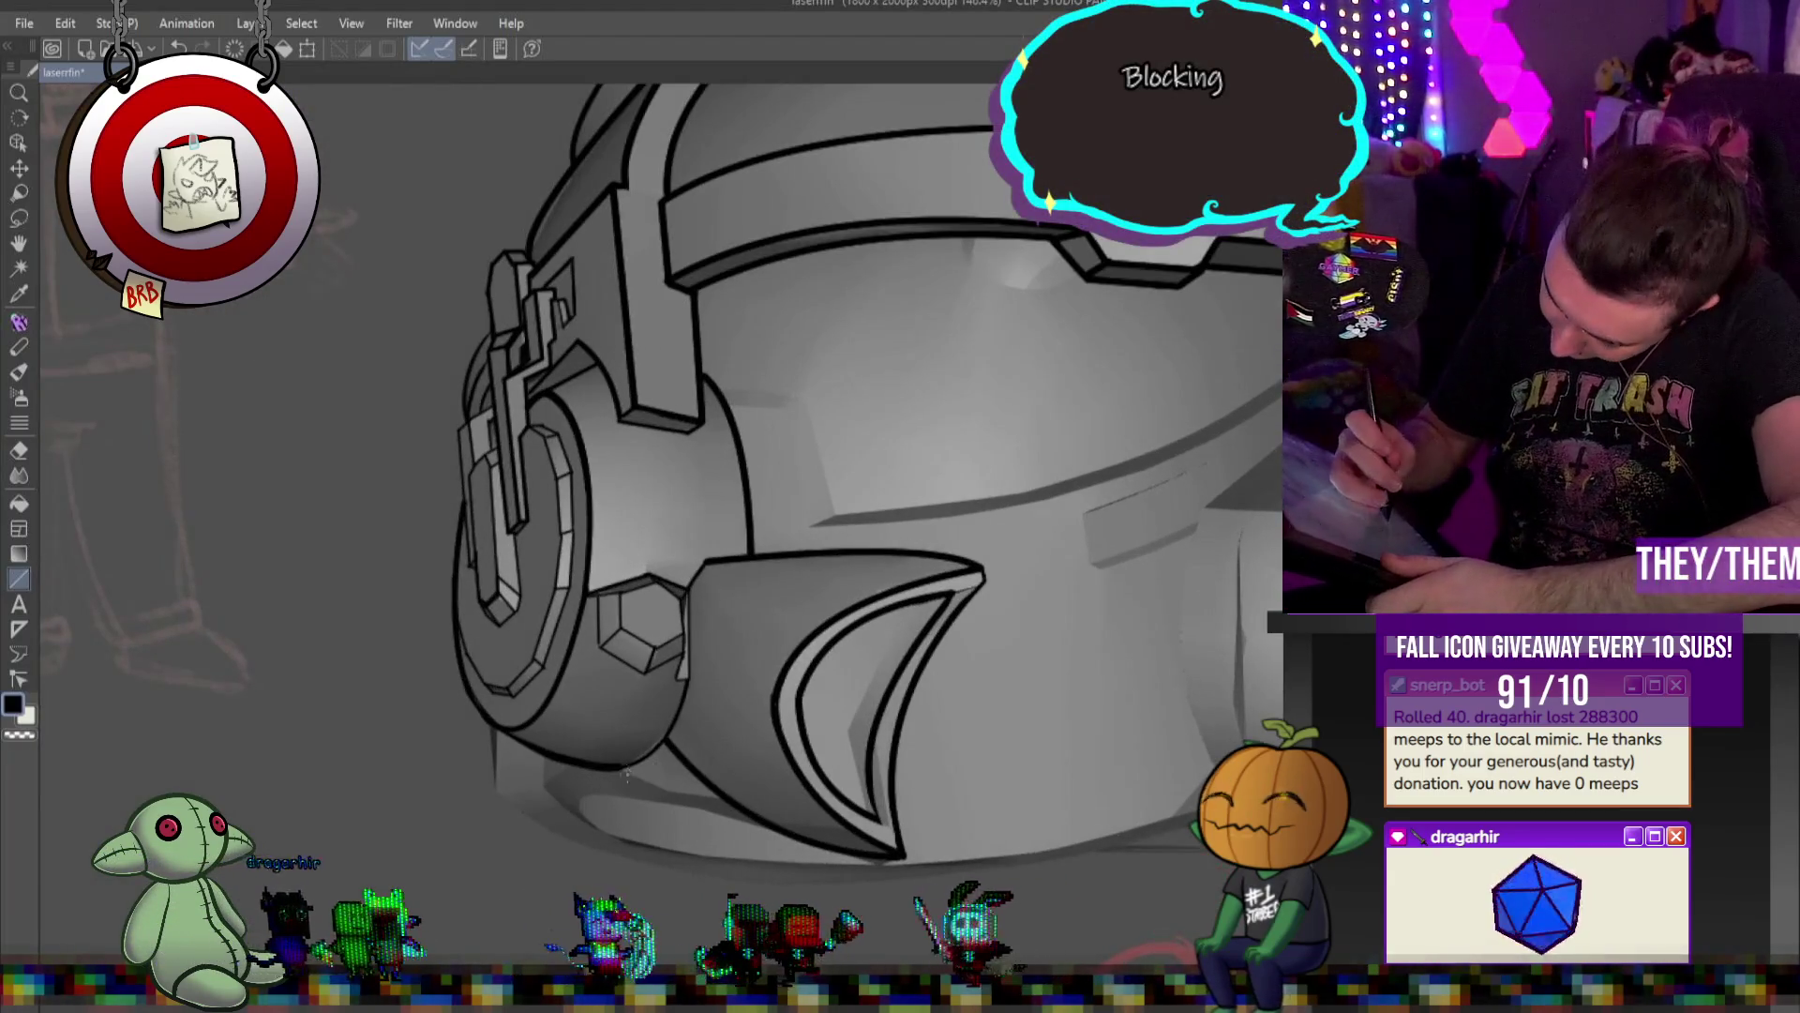
left_click(619, 767)
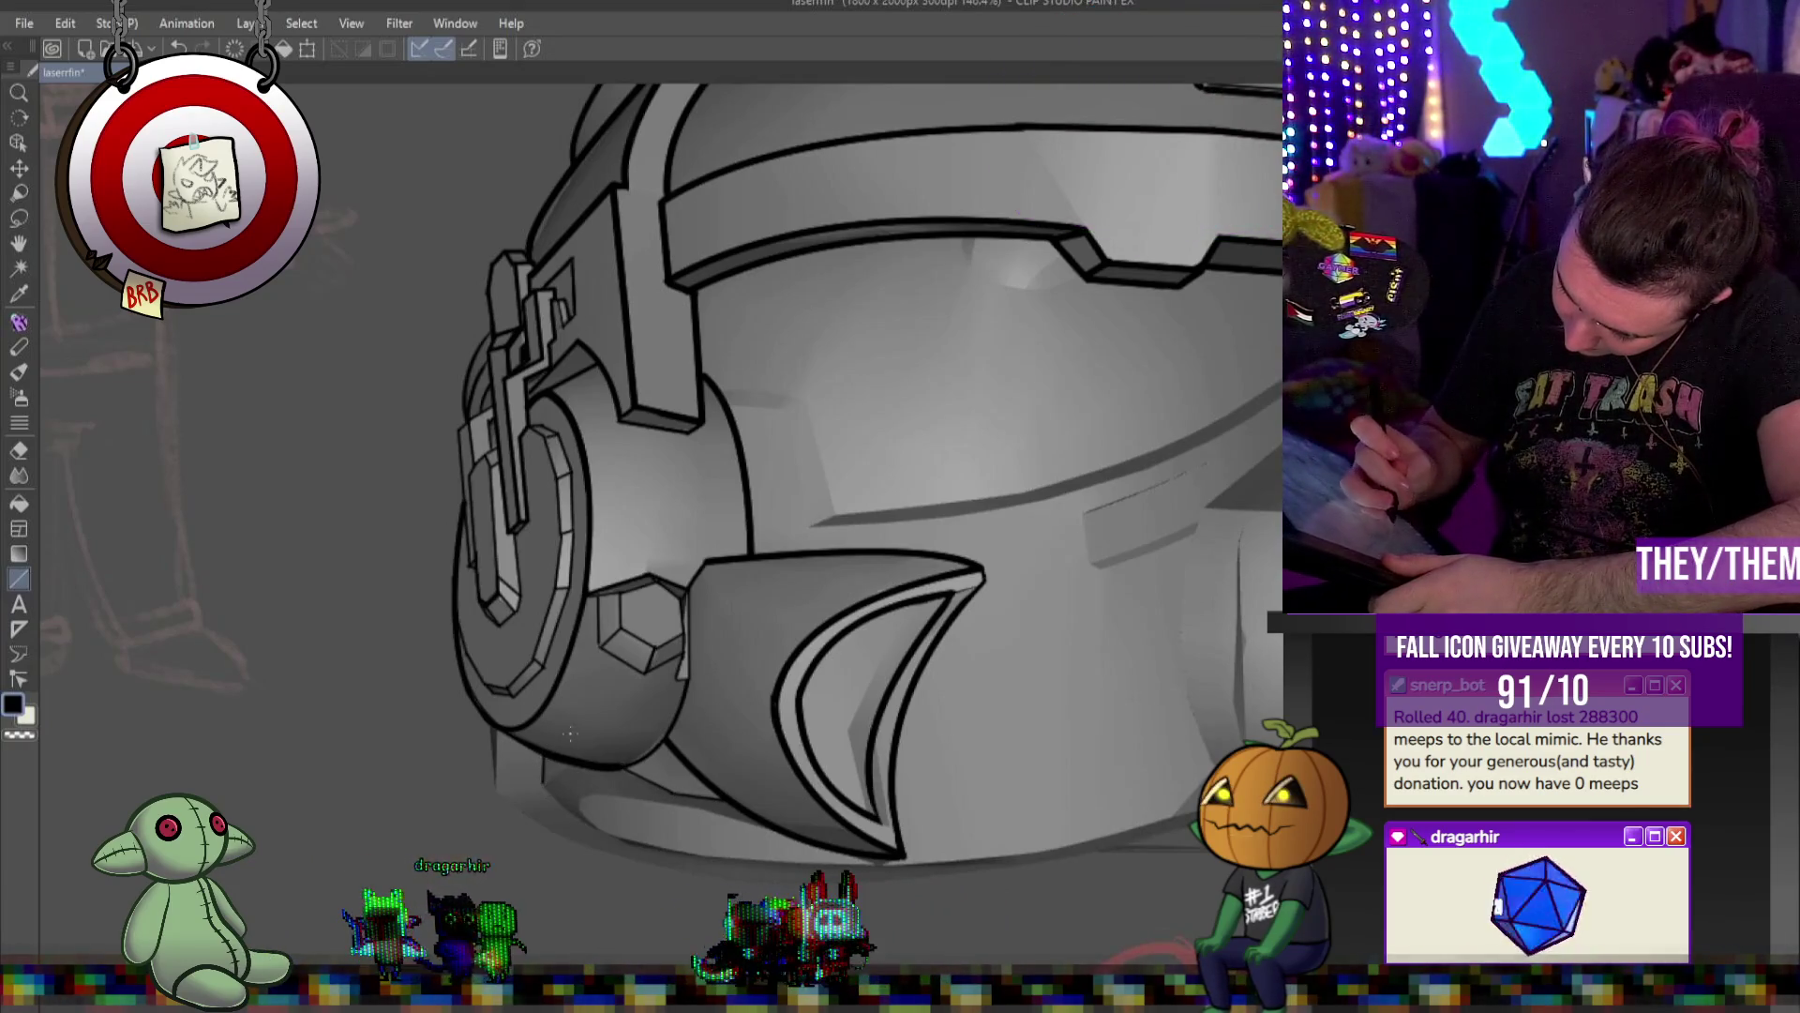
left_click_drag(496, 729, 495, 783)
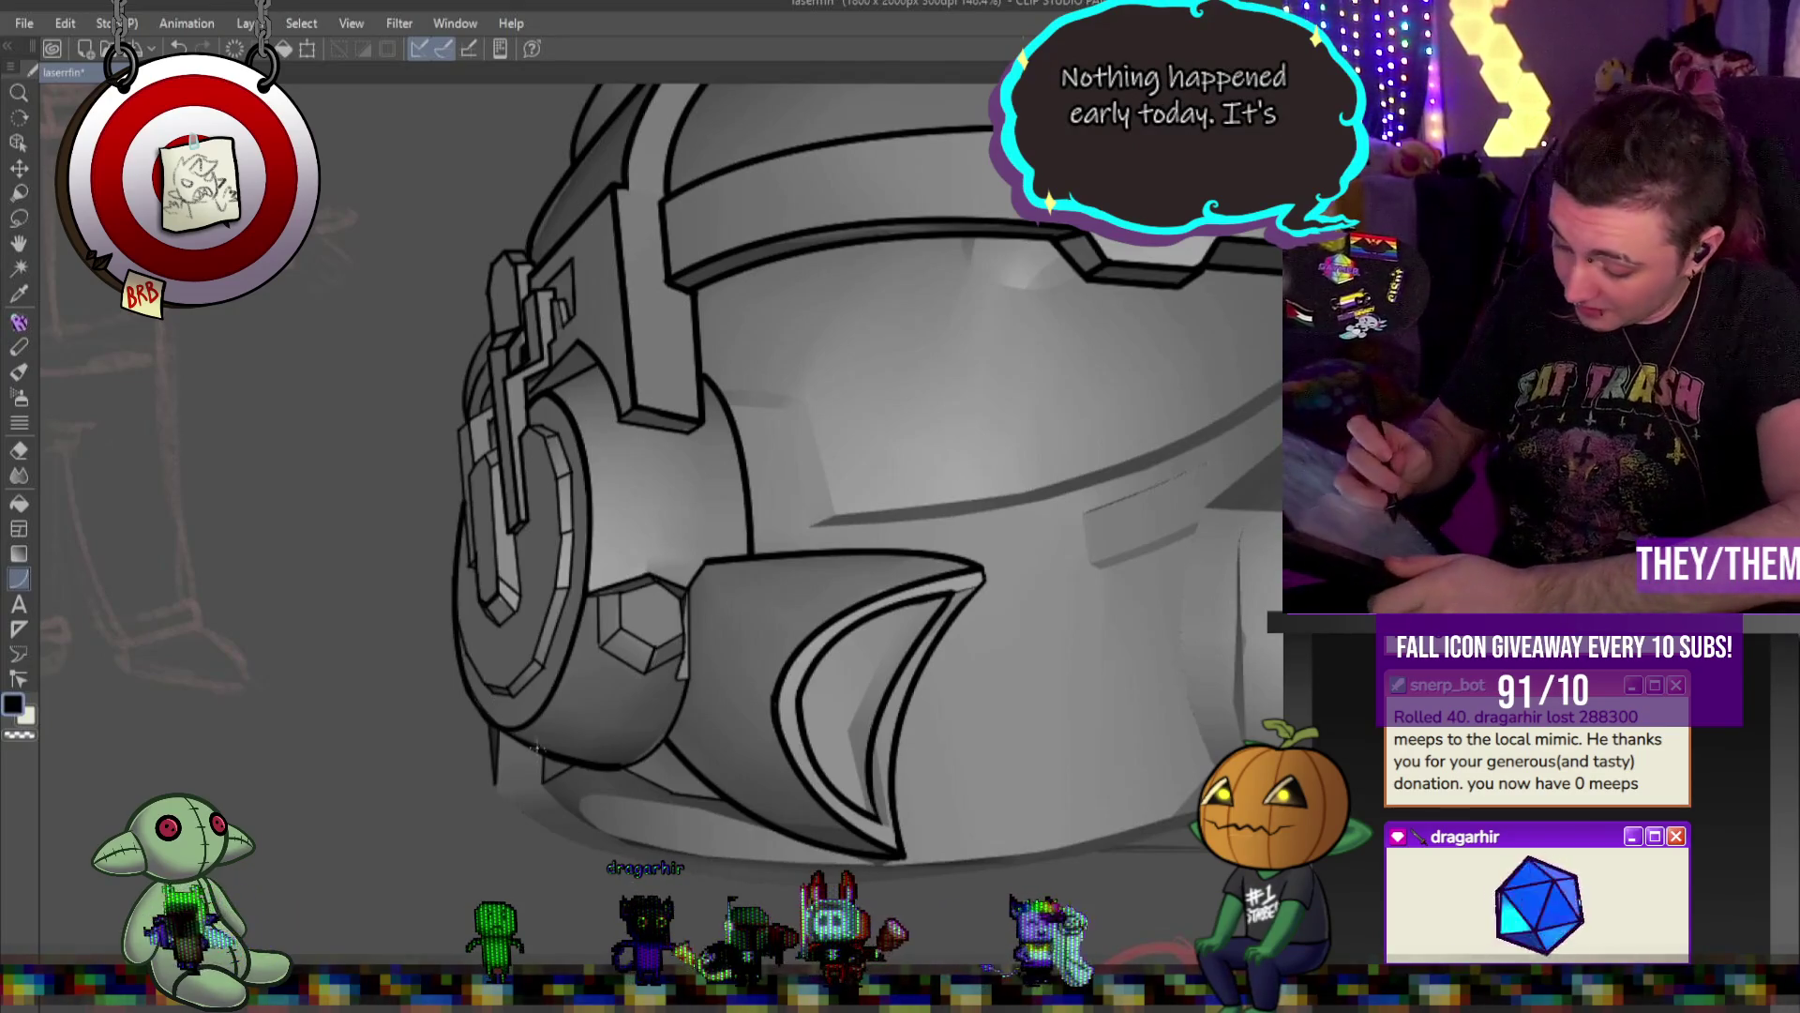
left_click_drag(543, 751, 605, 829)
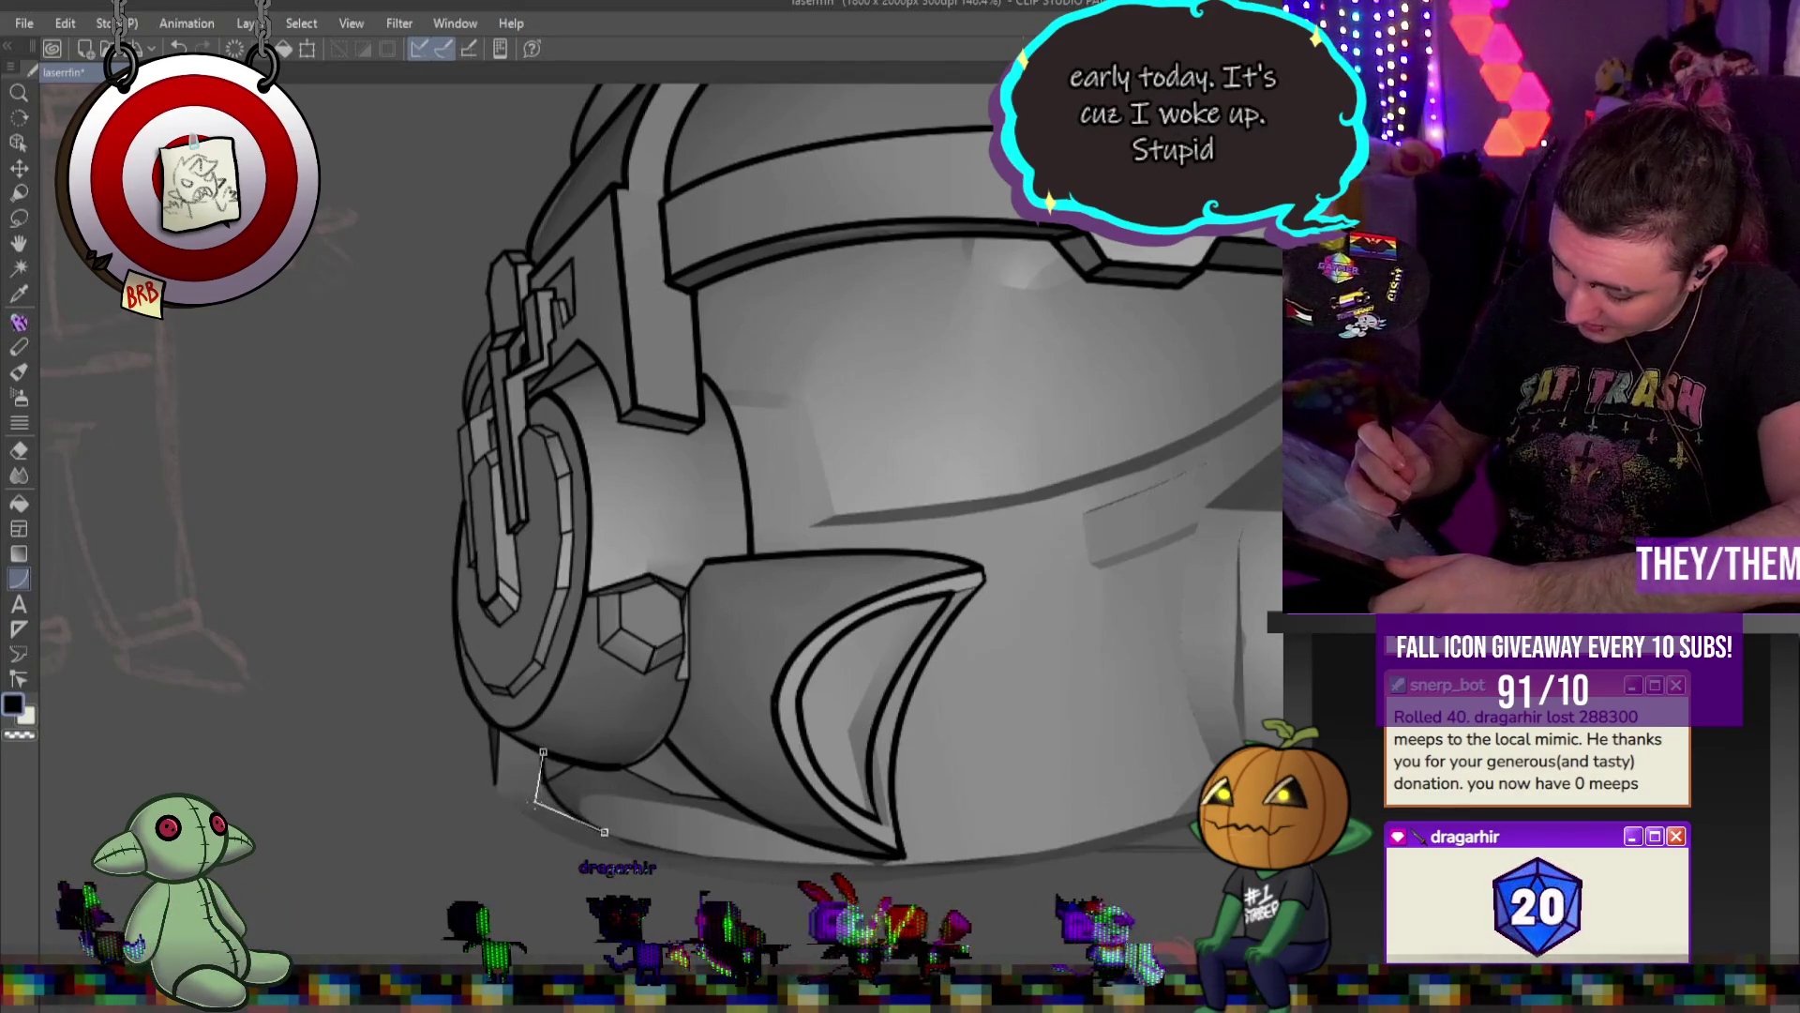
mouse_move(493, 779)
left_mouse_down()
mouse_move(626, 853)
mouse_move(515, 844)
left_mouse_up()
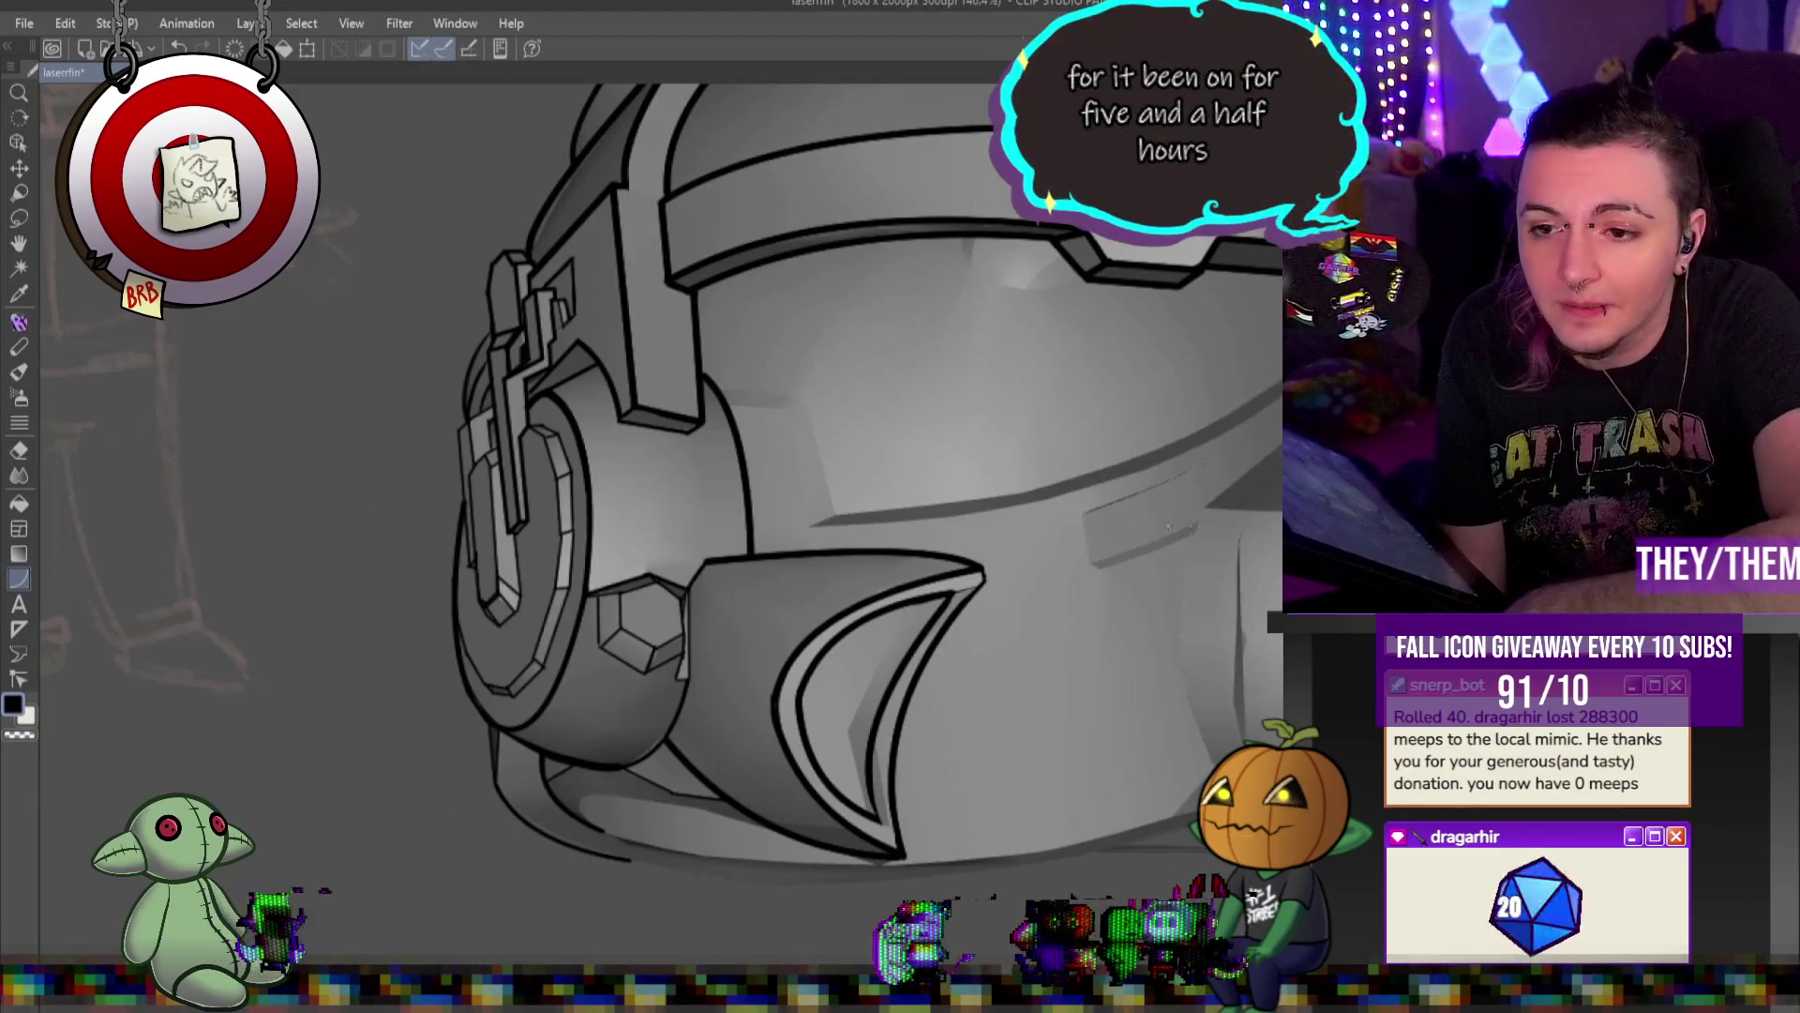
key("ctrl+0")
scroll(844, 375, "up", 5)
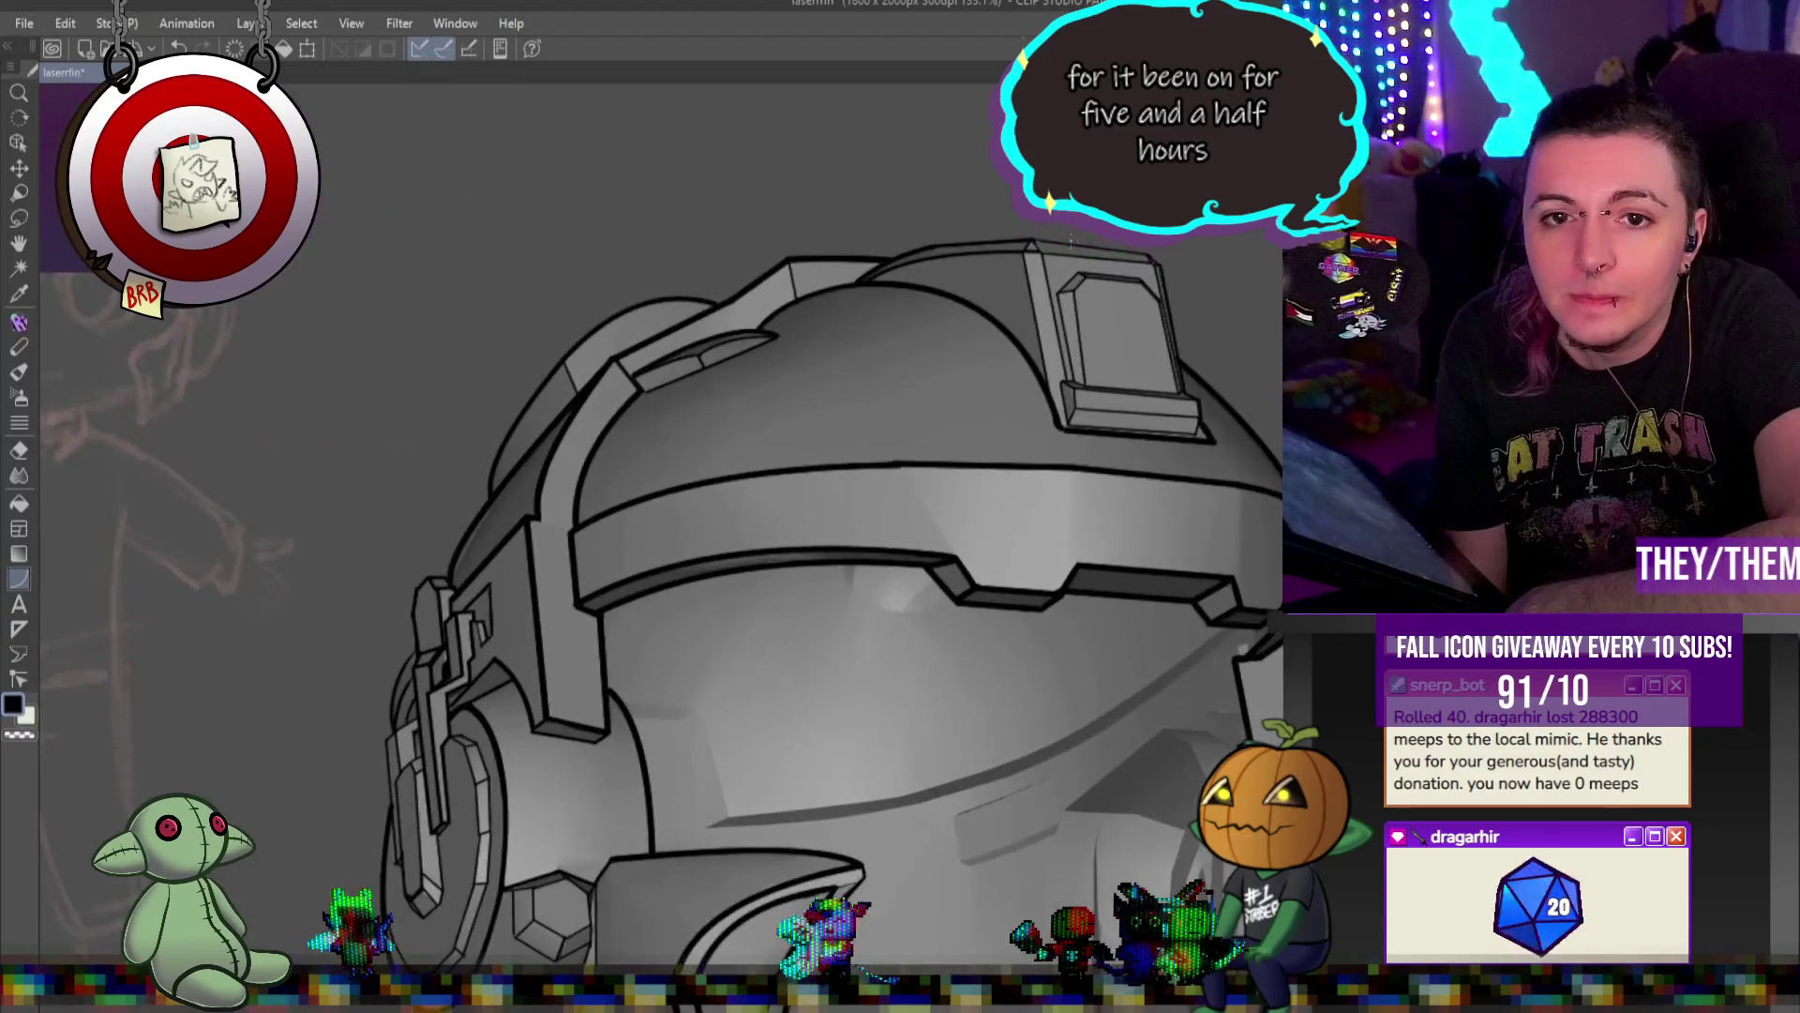
key("ctrl+0")
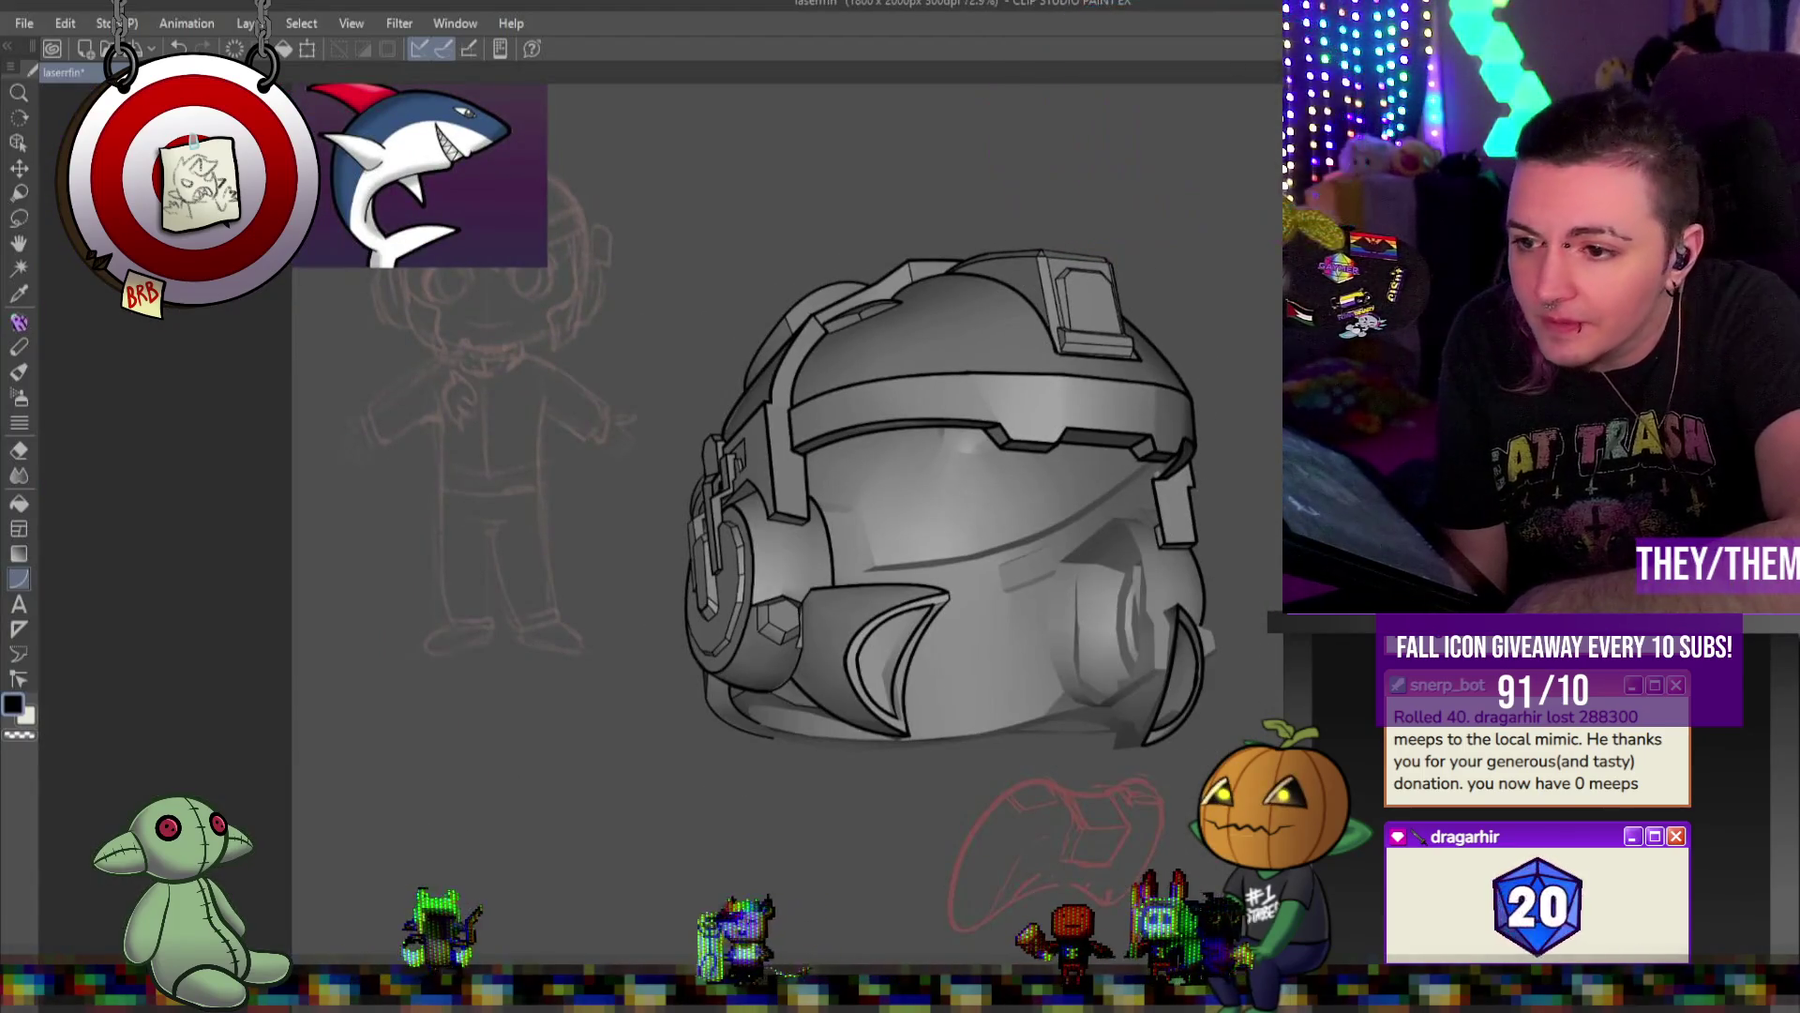
key("ctrl+z")
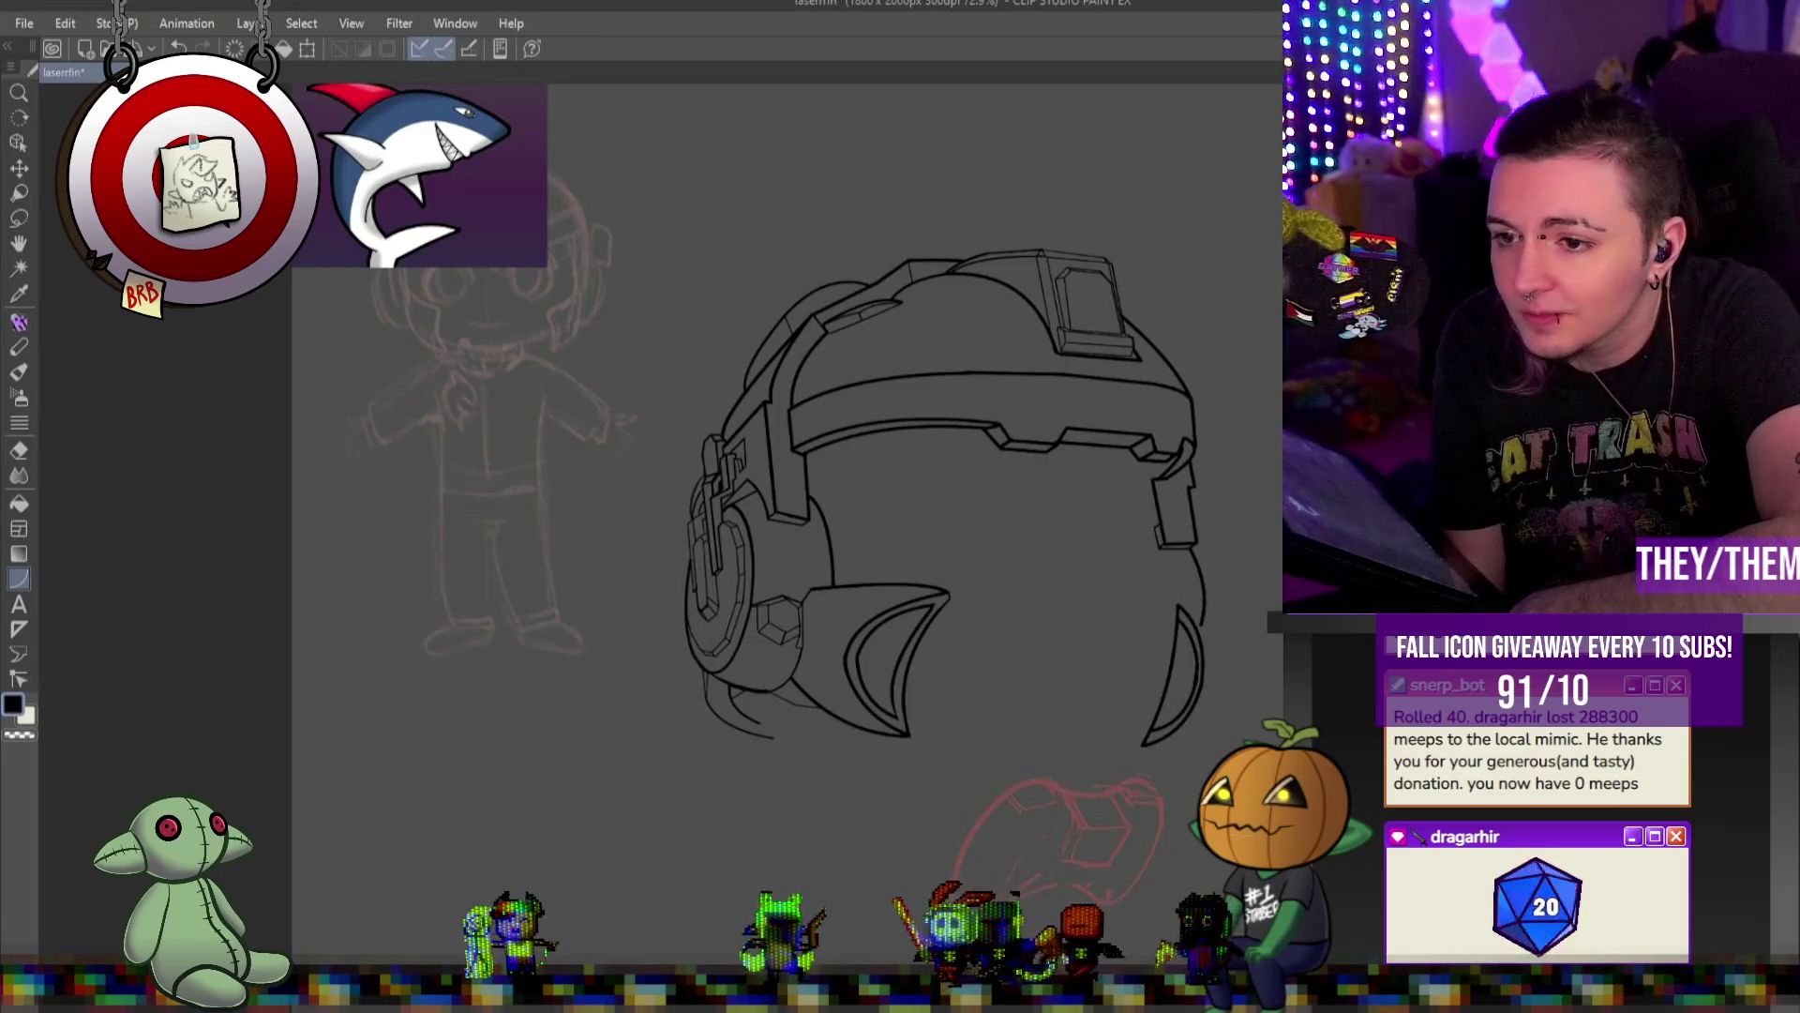
key("ctrl+z")
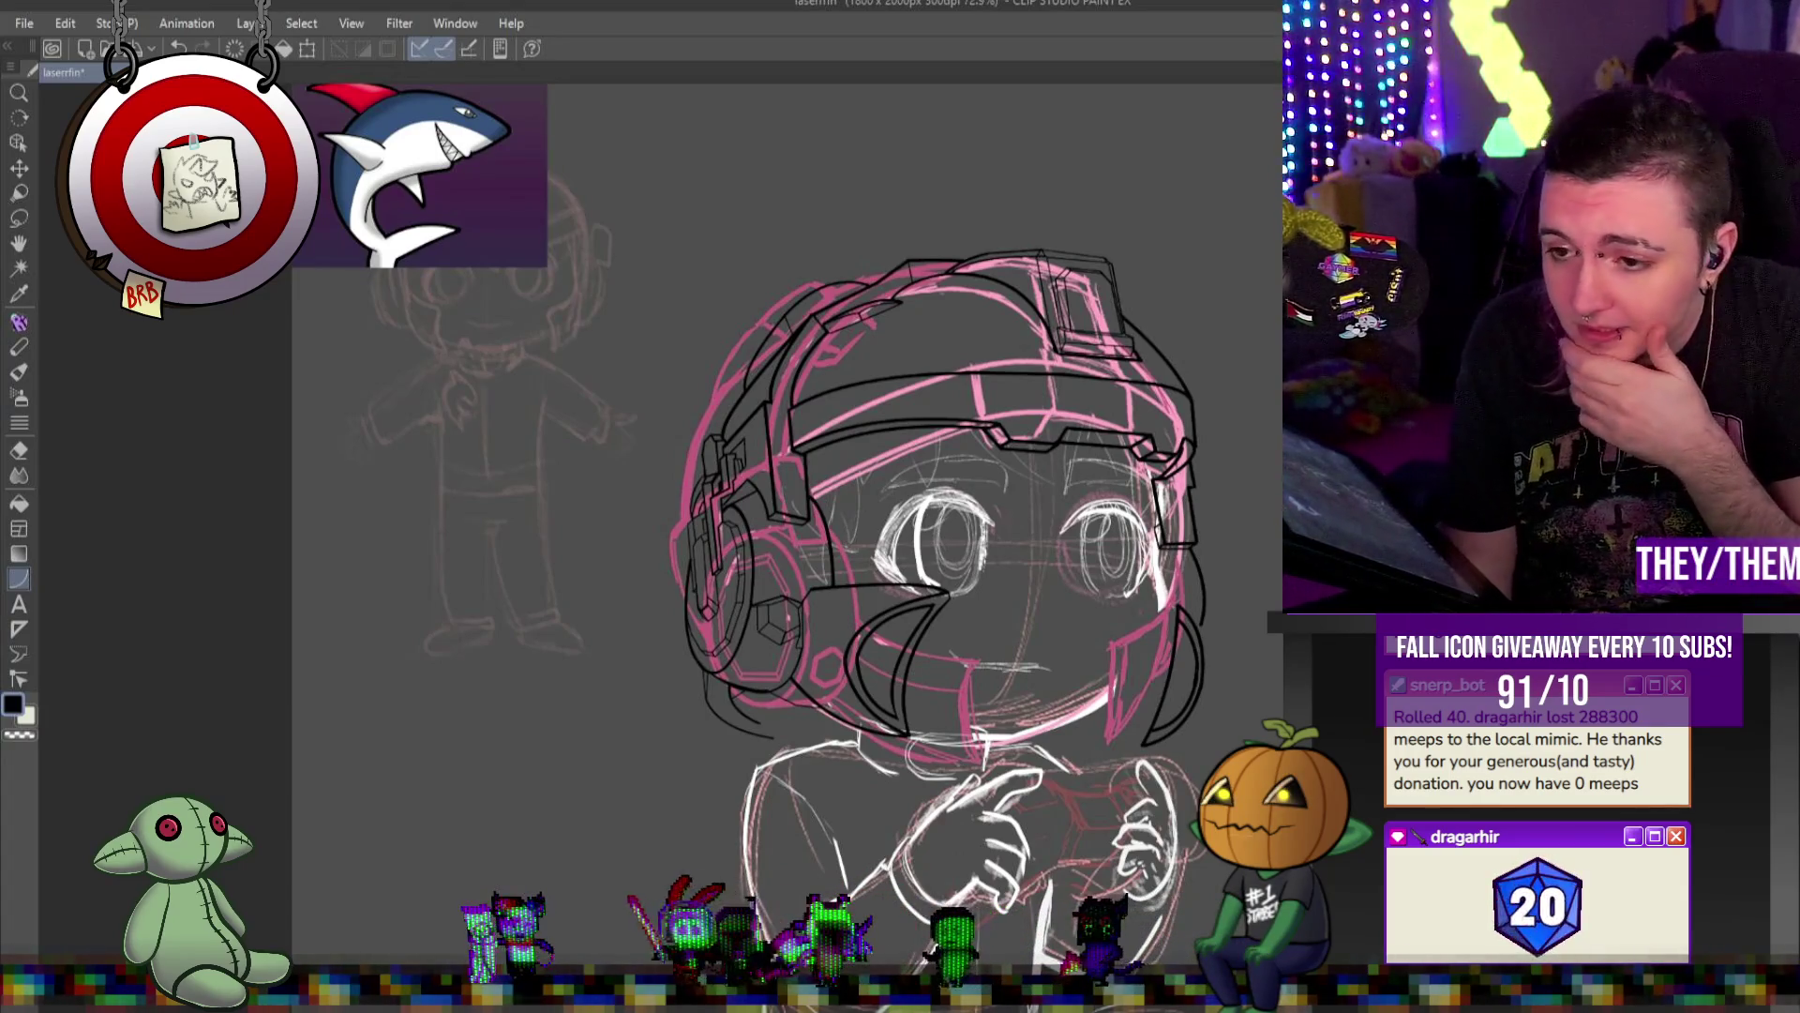
key("ctrl+y")
scroll(844, 450, "up", 3)
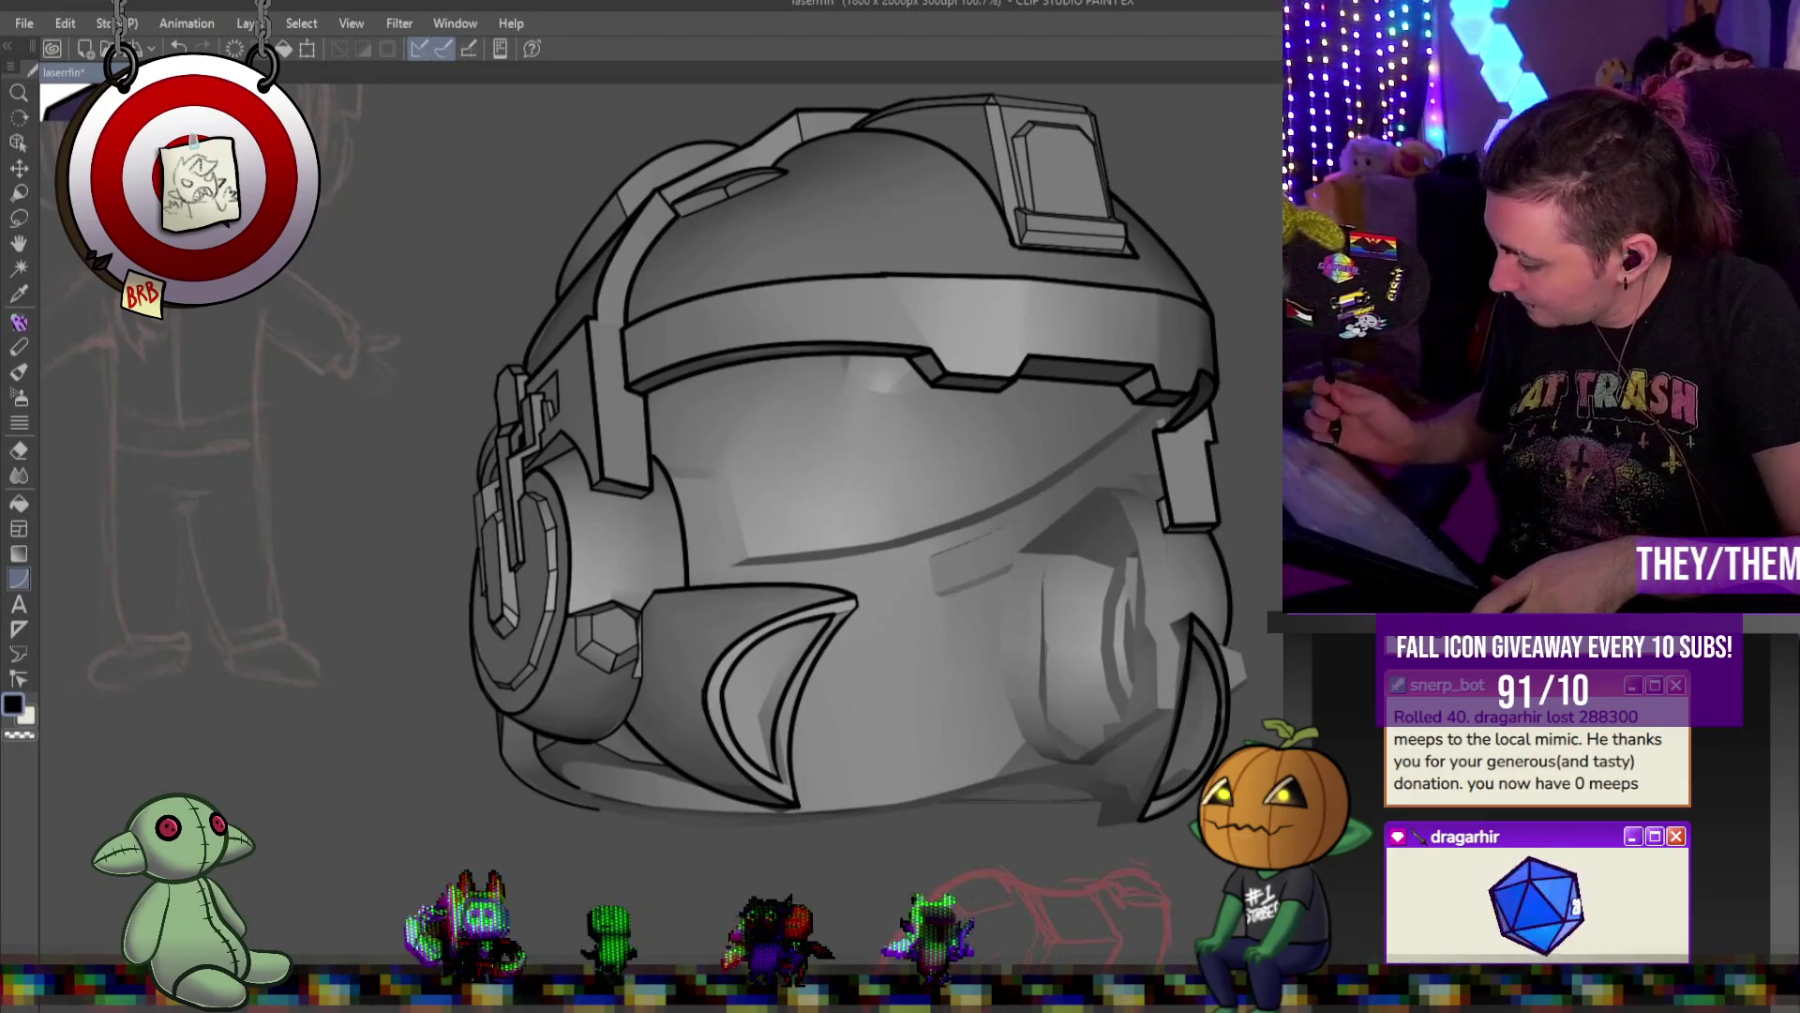
Ink straight black contour lines on the right earpiece and the helmet's lower right edge
left_click_drag(1170, 625, 1172, 625)
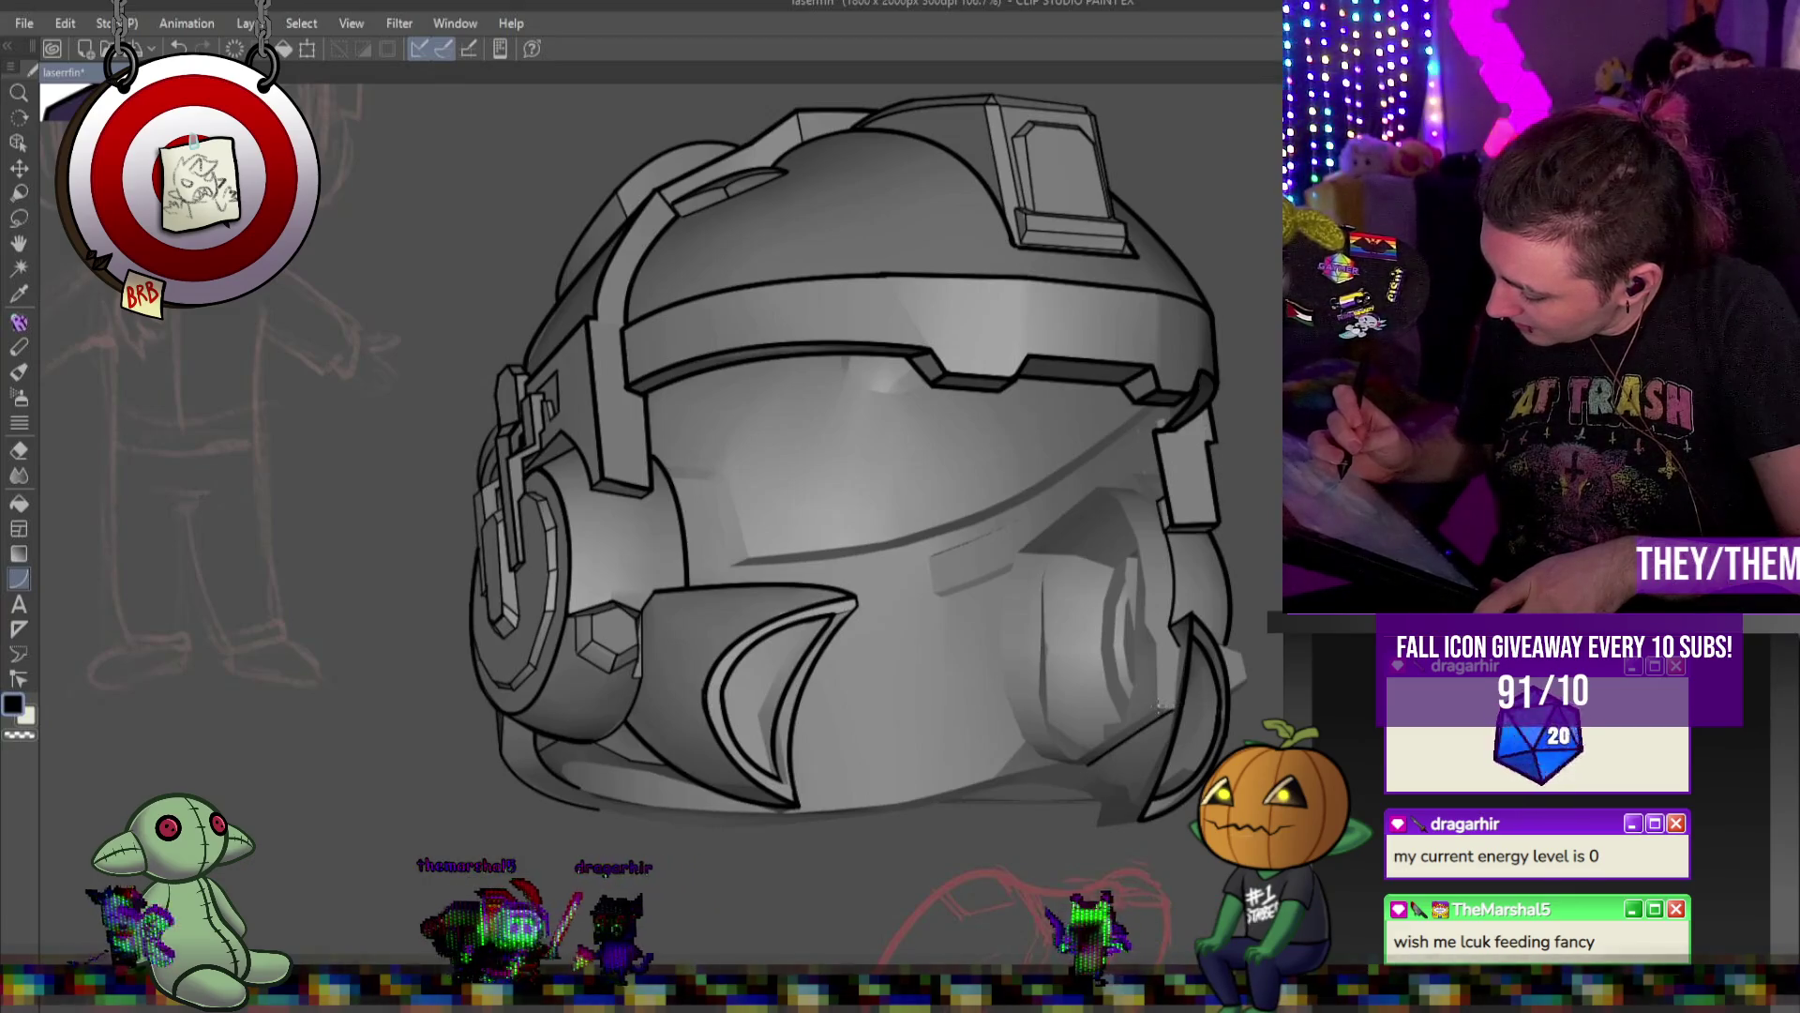
left_click_drag(1159, 705, 1074, 763)
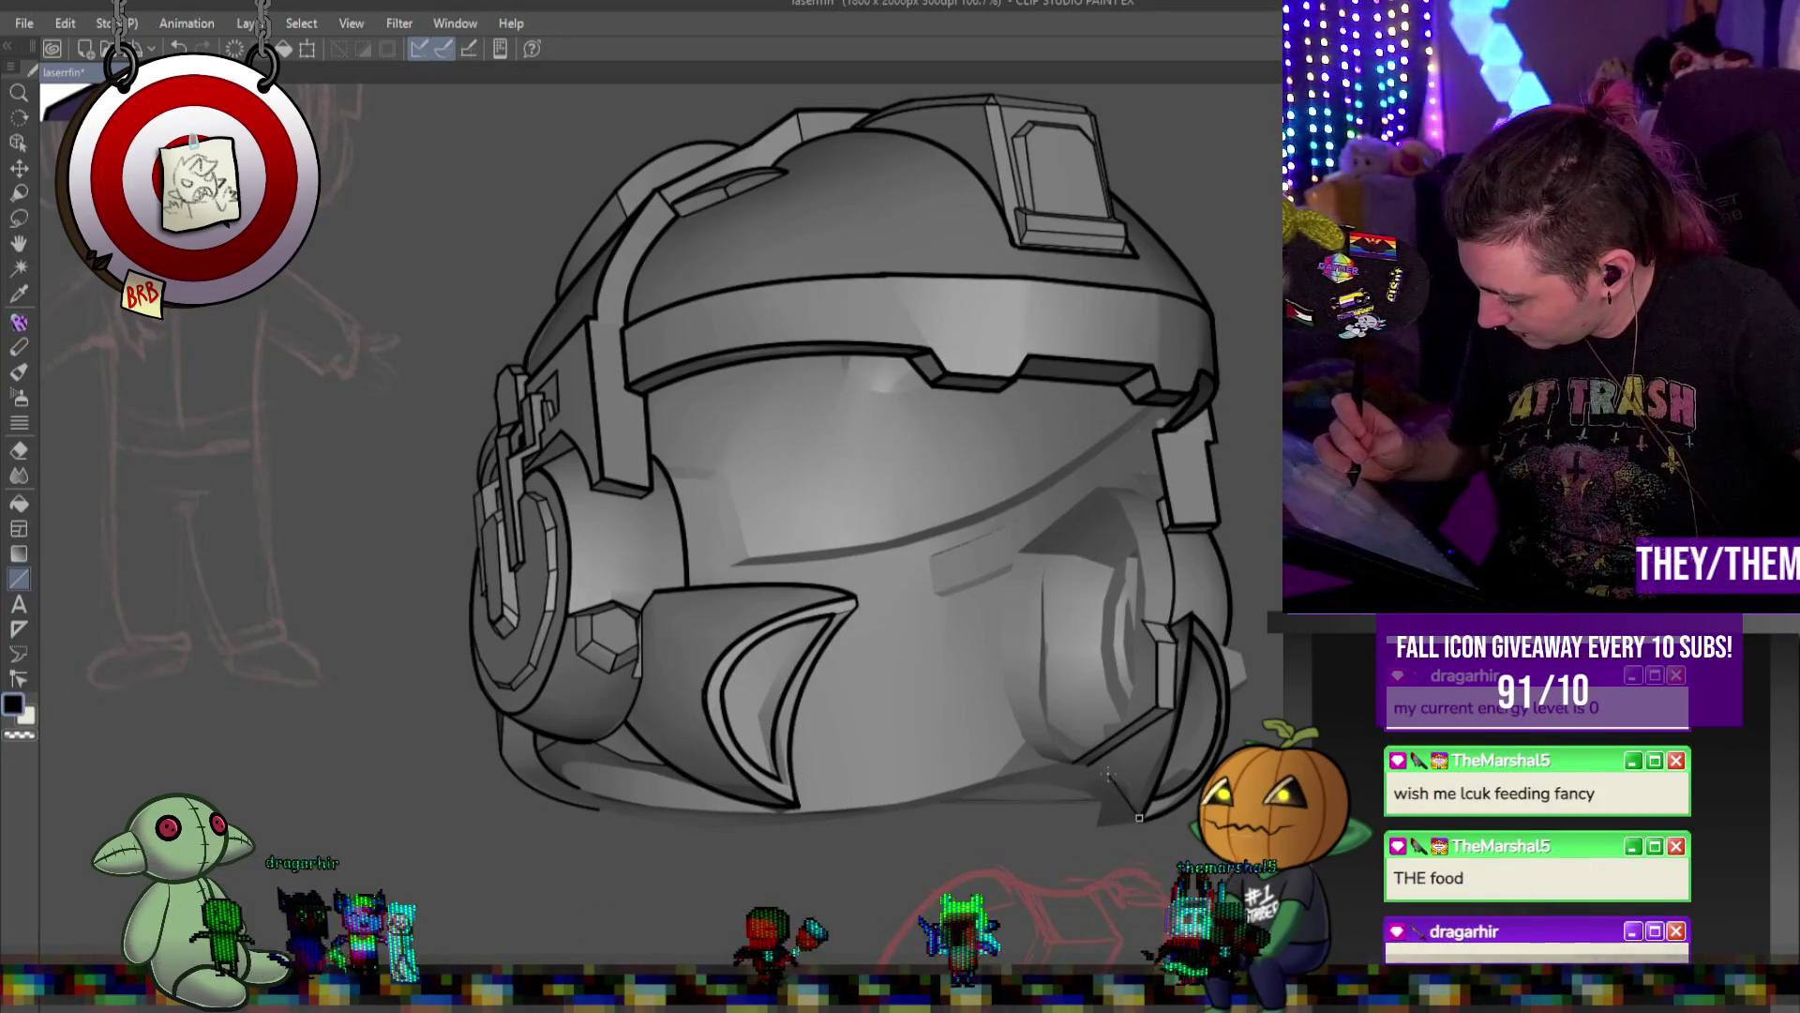
left_click_drag(1139, 818, 1090, 761)
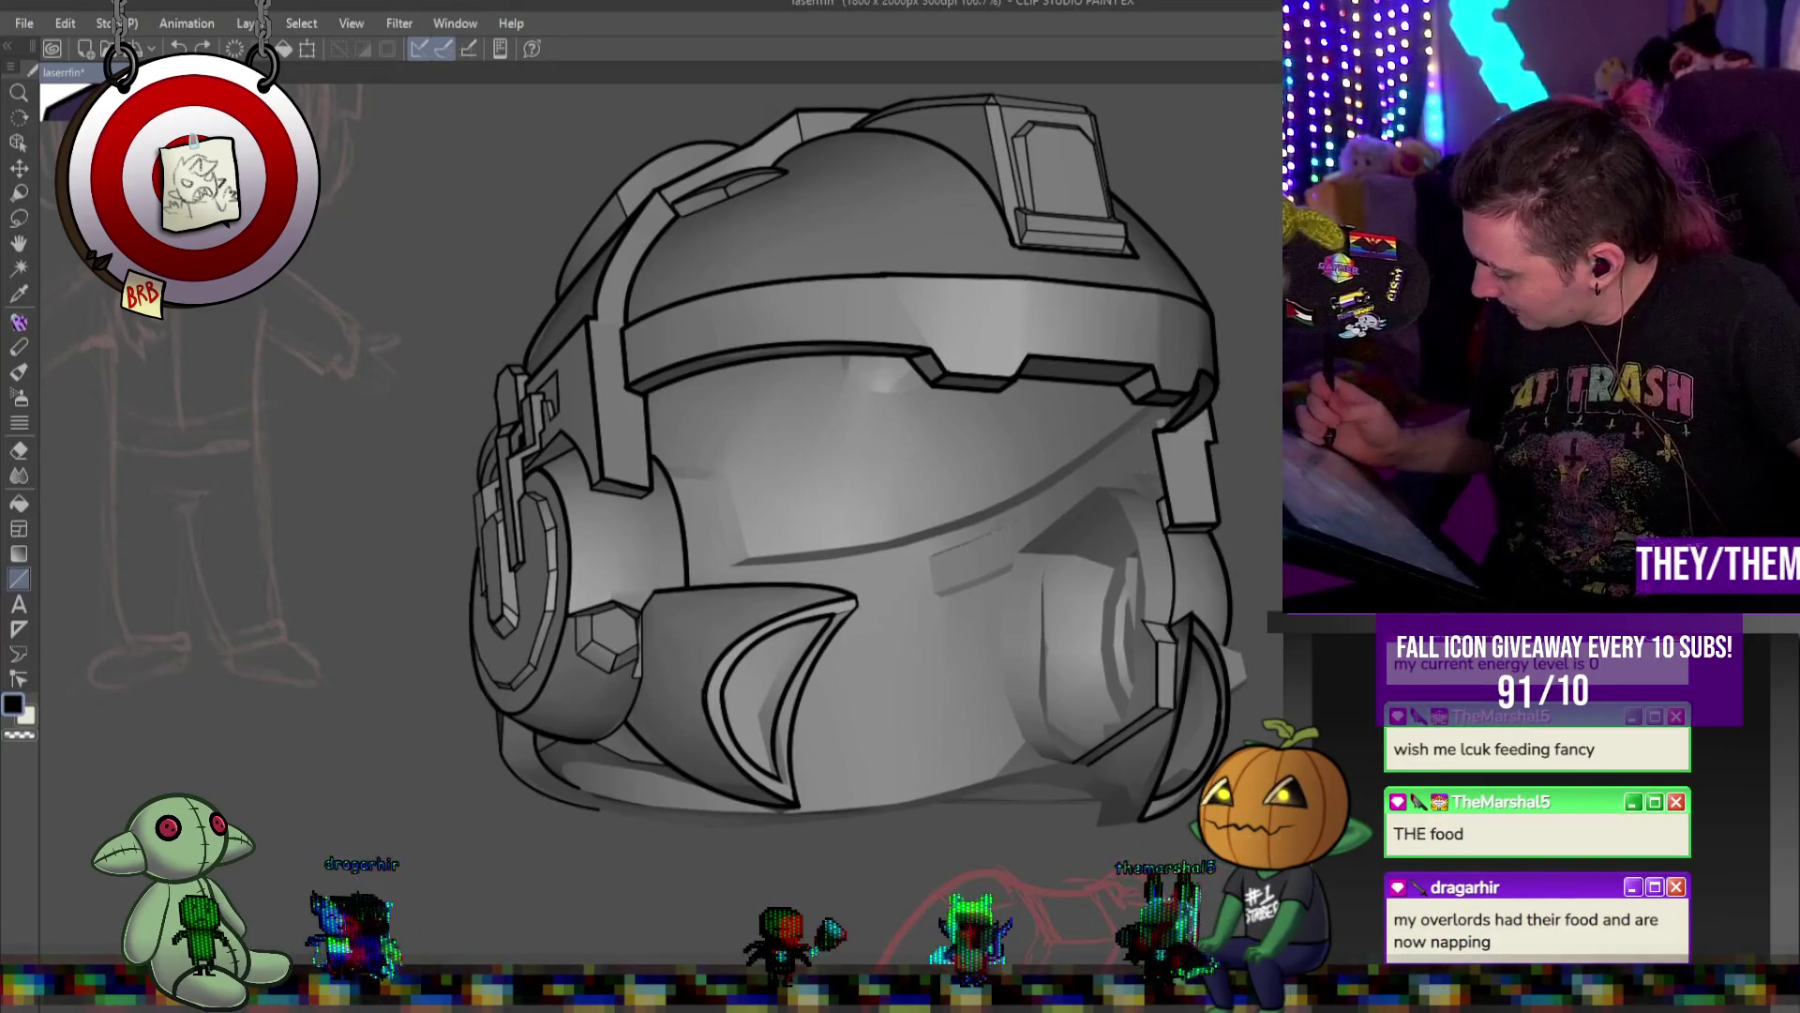
left_click(1089, 768)
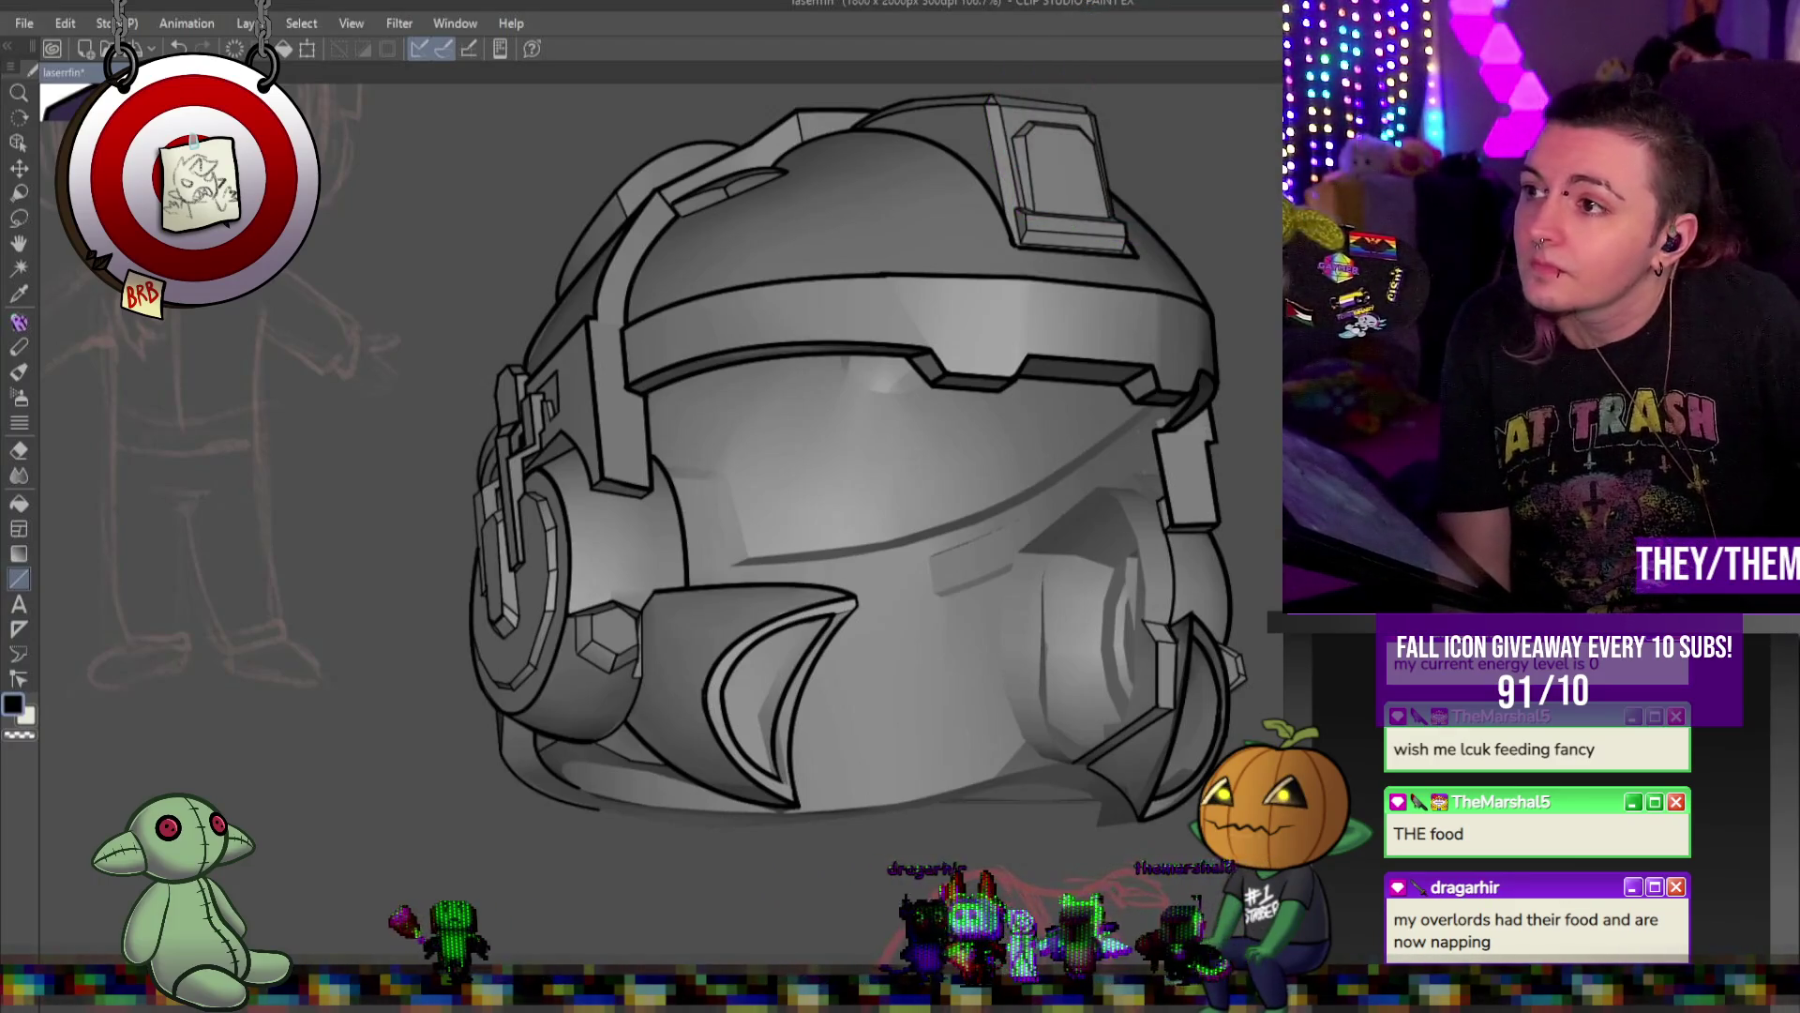
Zoom out to about 50% to see the whole chibi sketch under the lined helmet
key("ctrl+minus")
key("ctrl+minus")
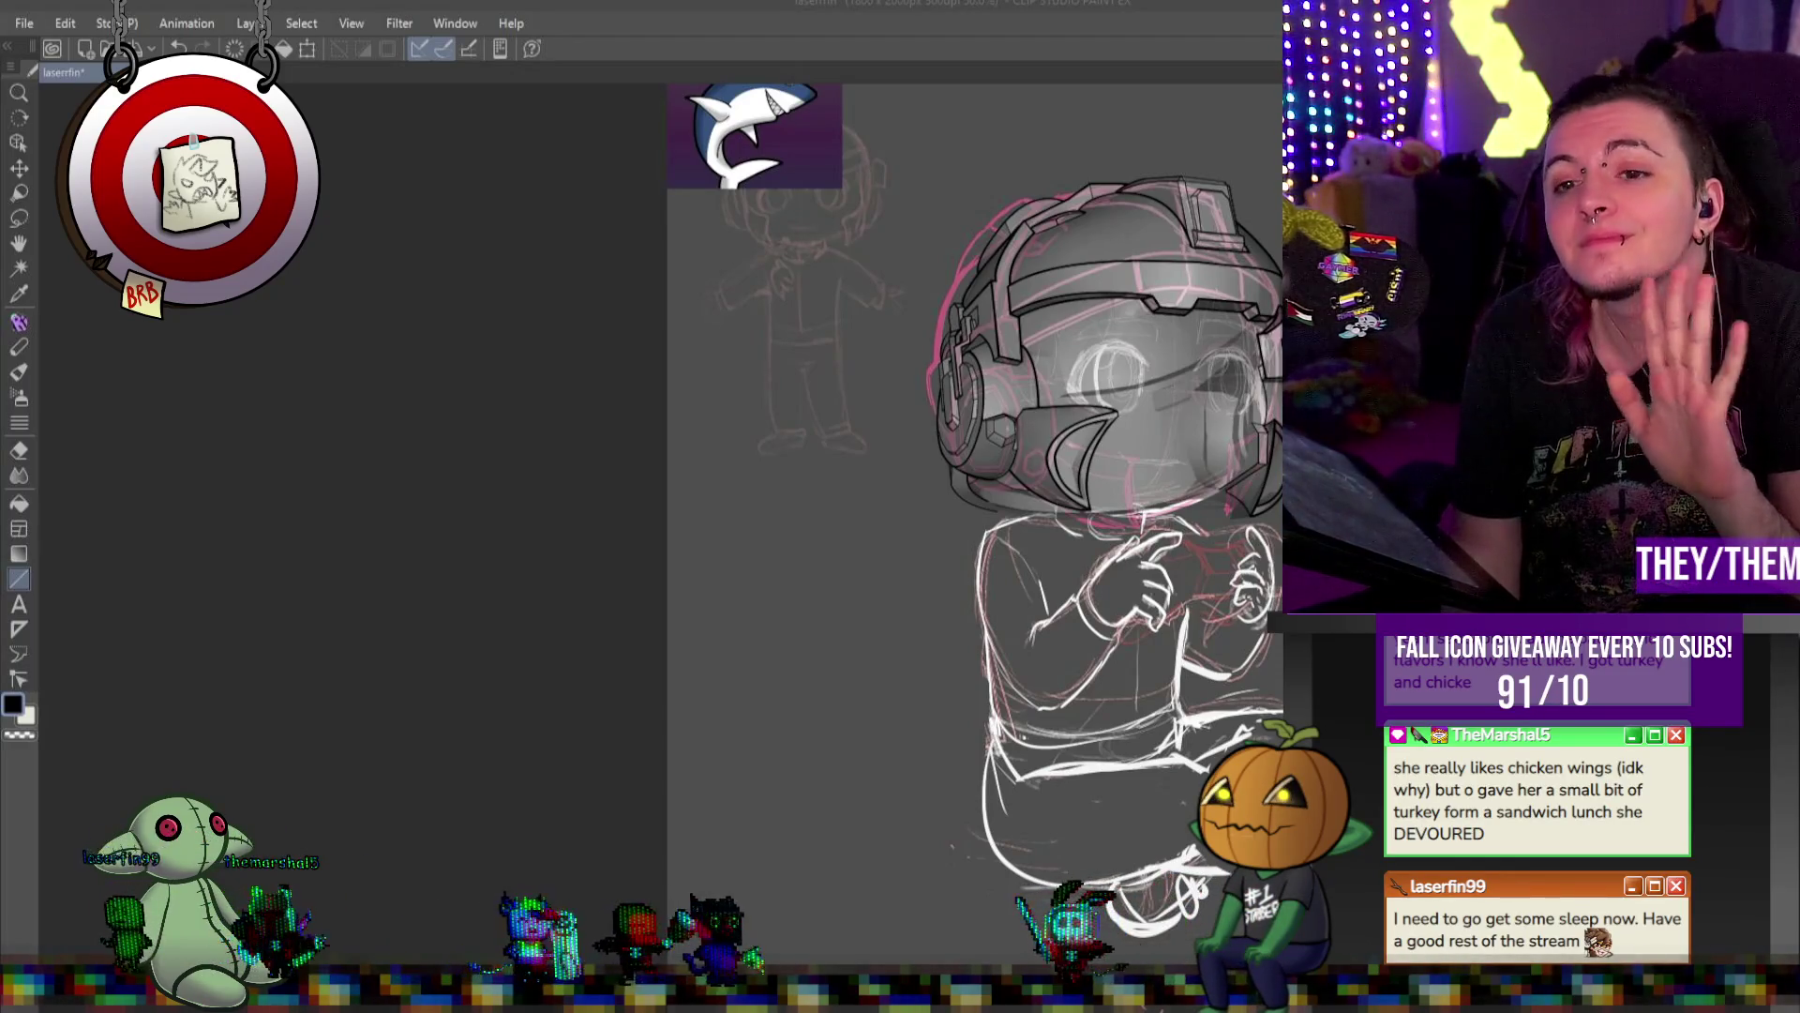
Hide the grey 3D helmet model shading so only the black lineart shows over the face
scroll(1207, 538, "up", 5)
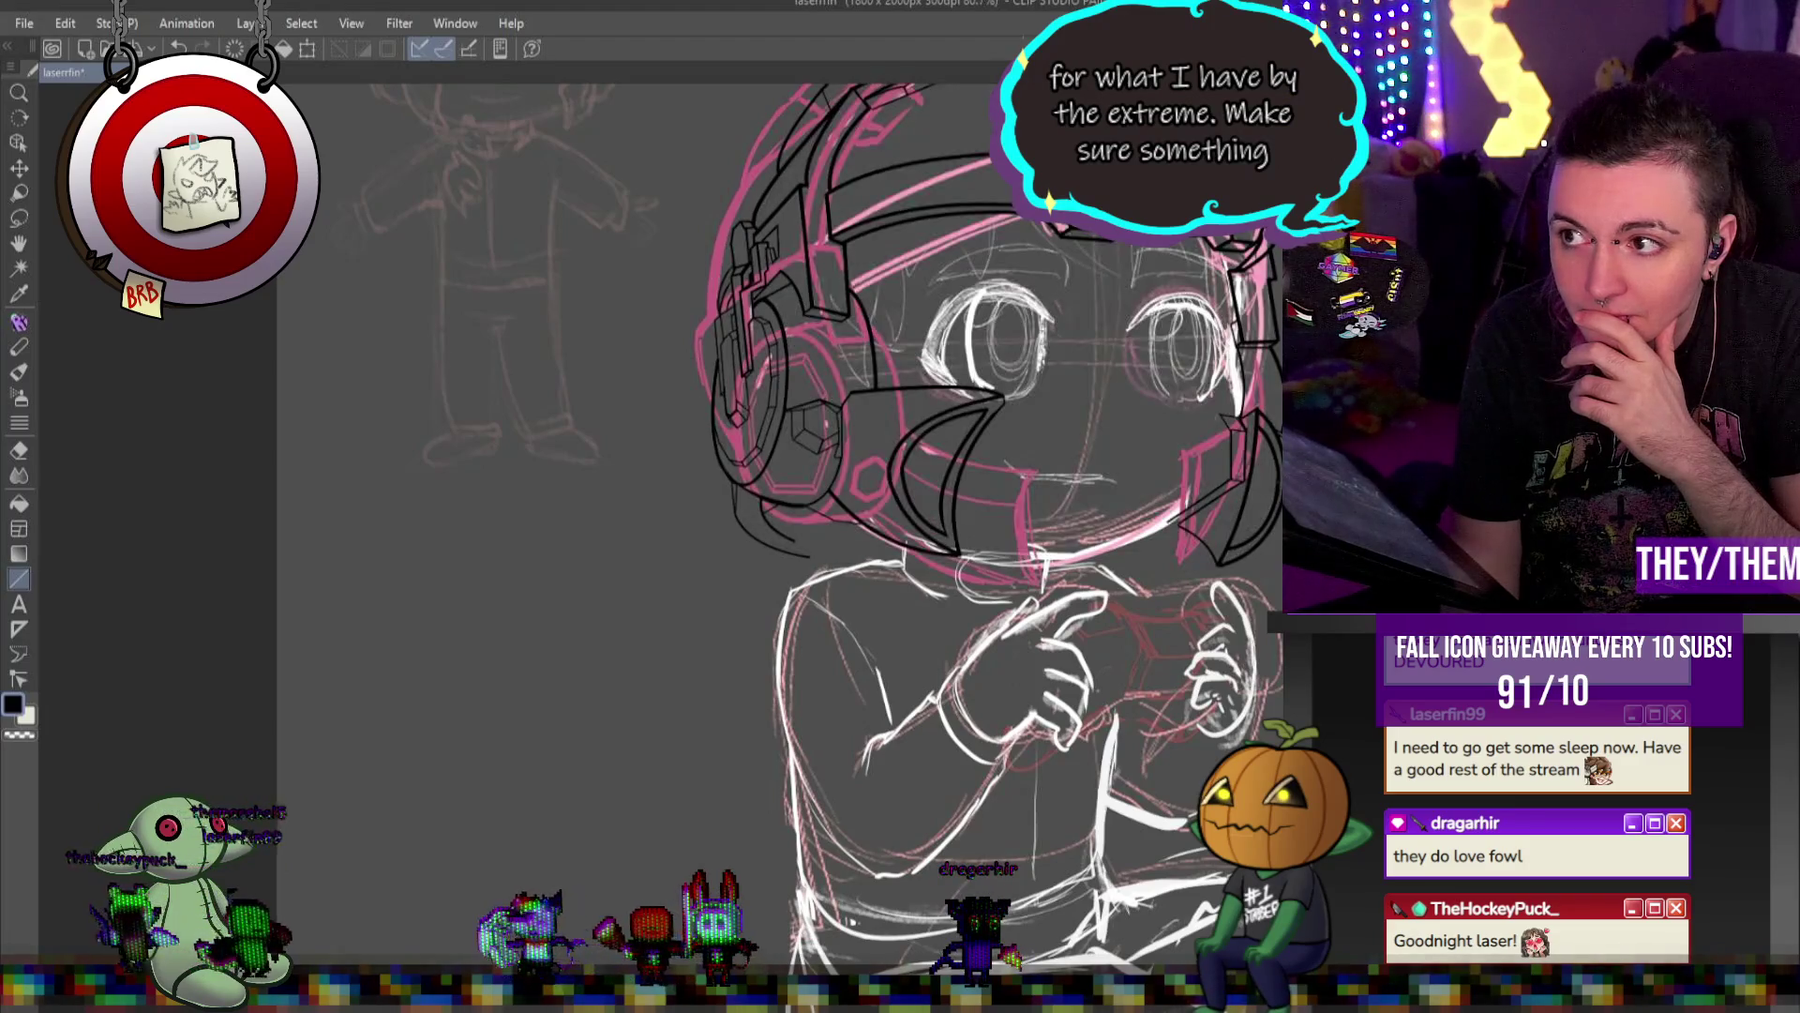
key("ctrl+alt+0")
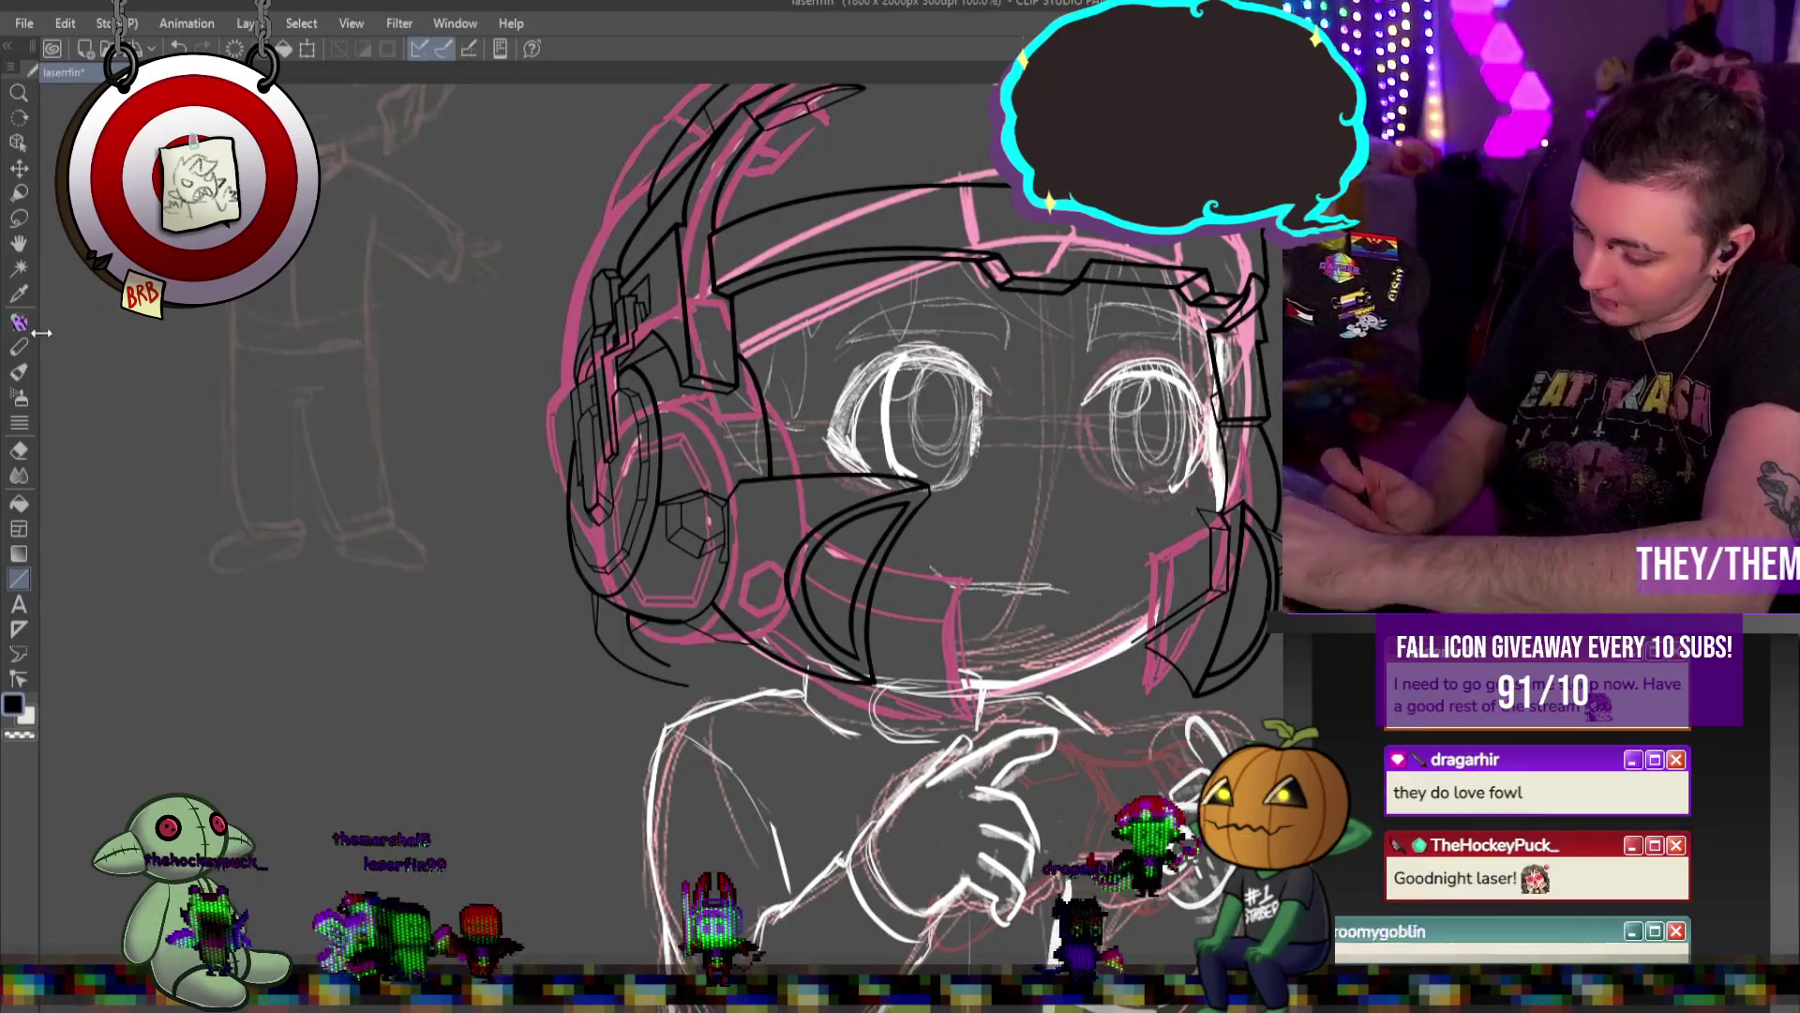
left_click(30, 328)
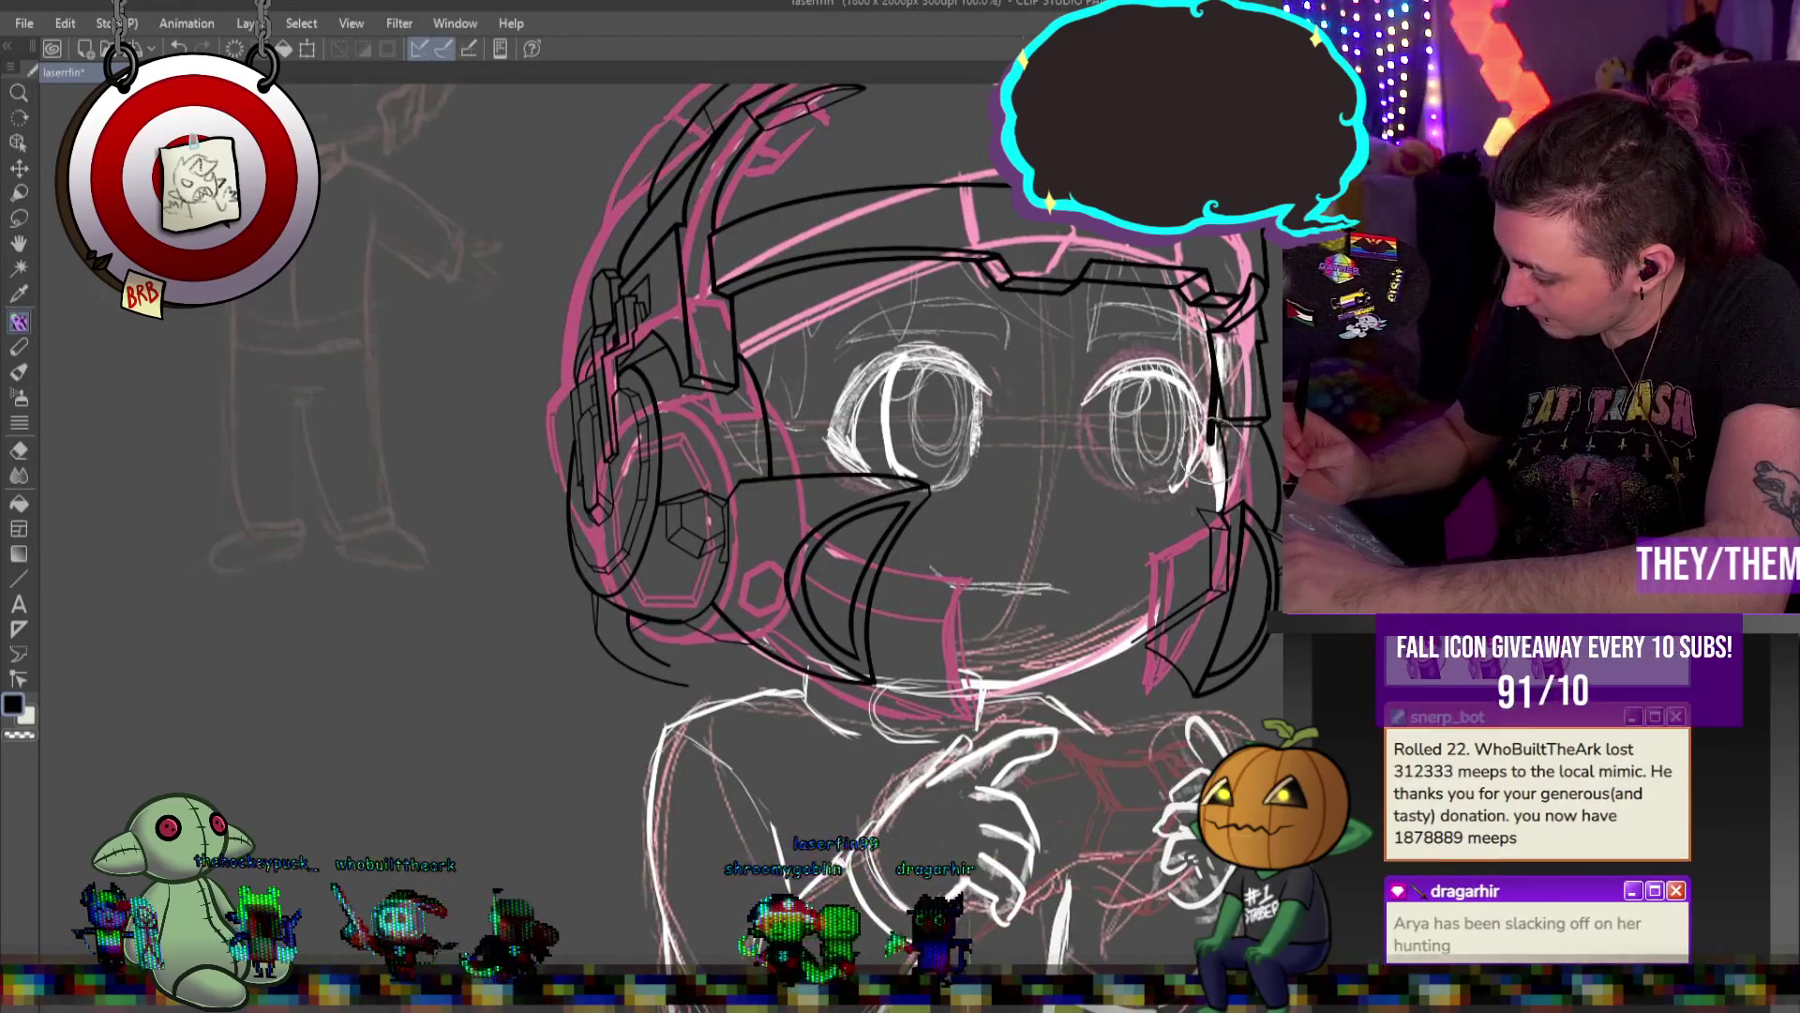
Ink bold strokes along the face's right edge, the jawline down to the chin, and the headband end
left_click_drag(1207, 442, 1219, 495)
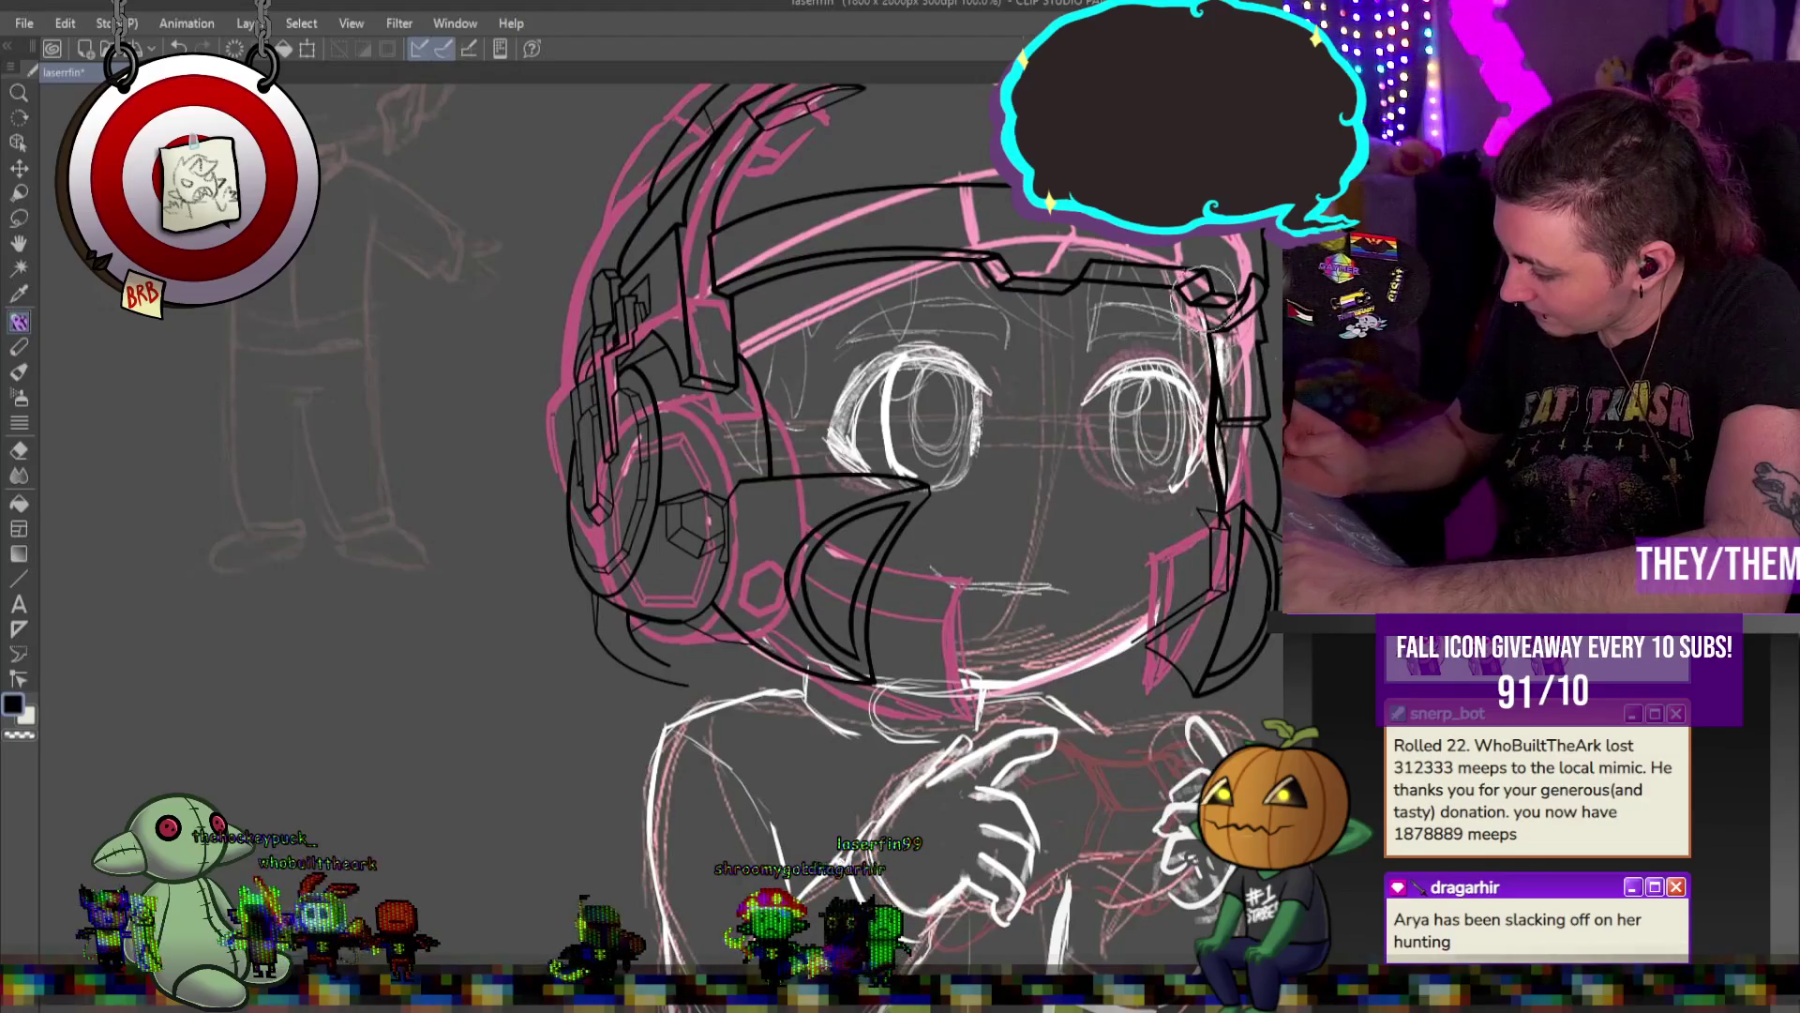
left_click_drag(1184, 371, 1189, 401)
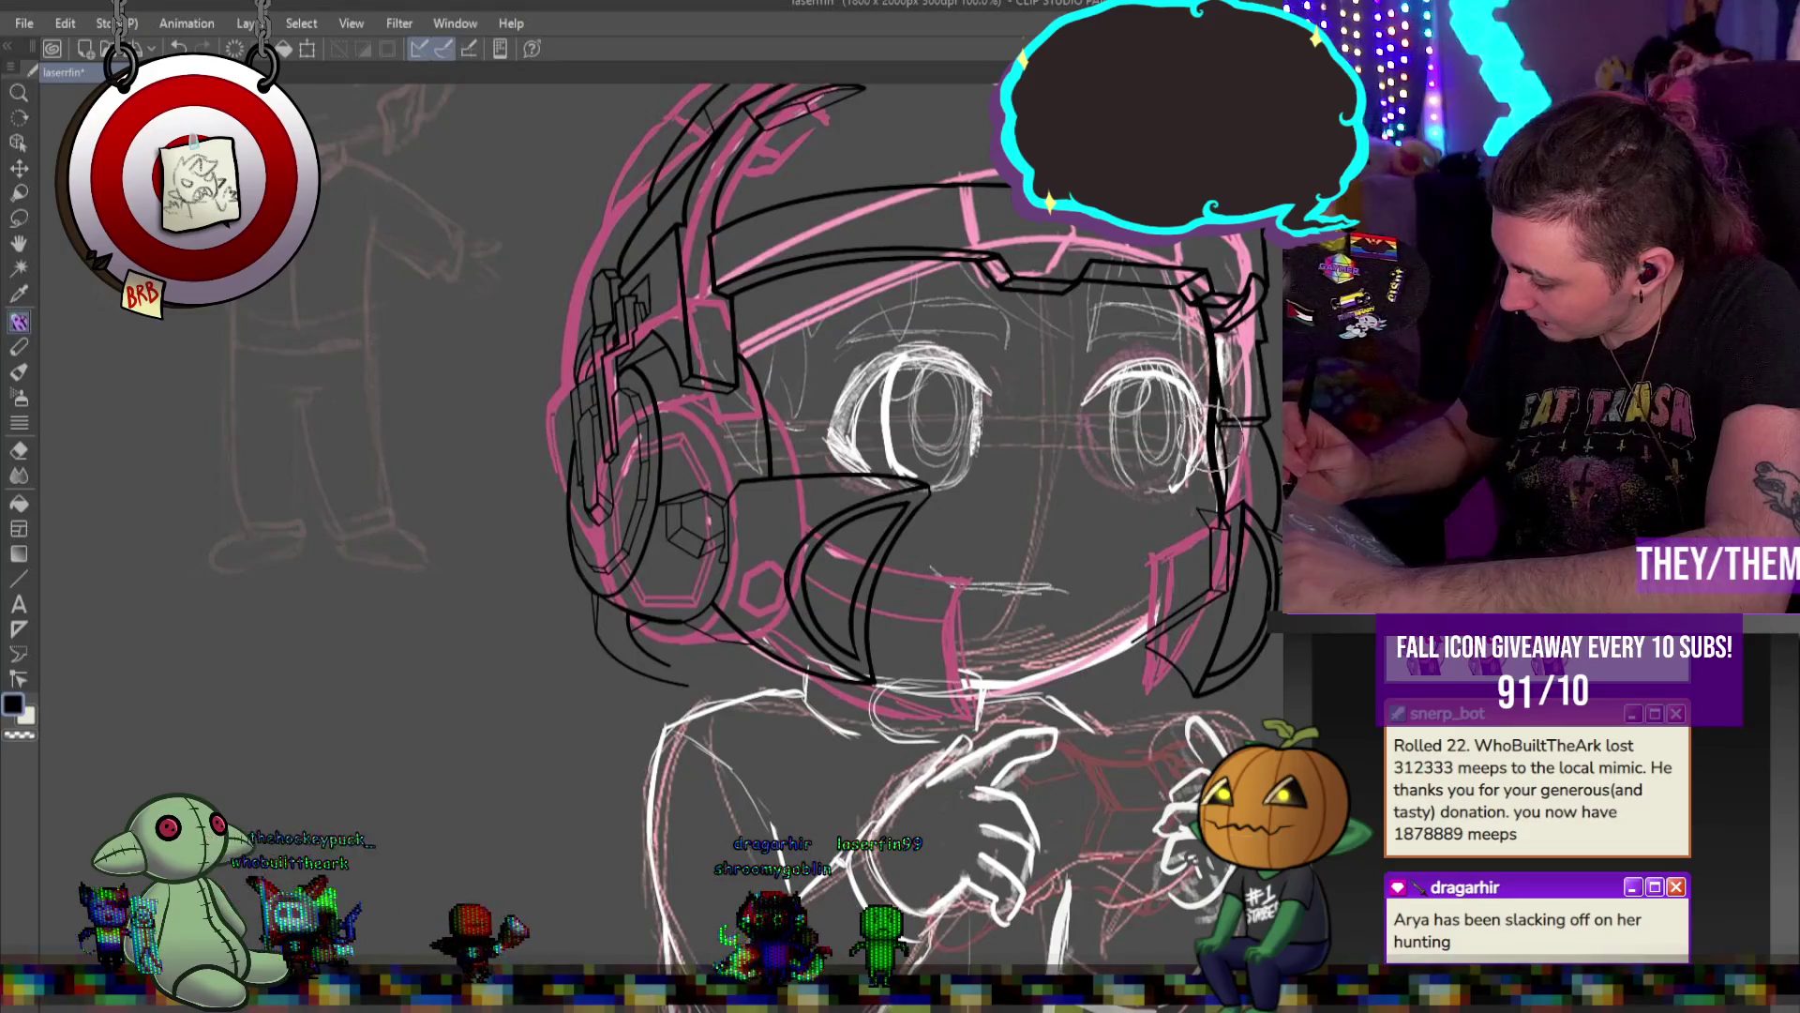
mouse_move(1221, 529)
left_mouse_down()
mouse_move(1205, 572)
mouse_move(1099, 656)
mouse_move(929, 677)
left_mouse_up()
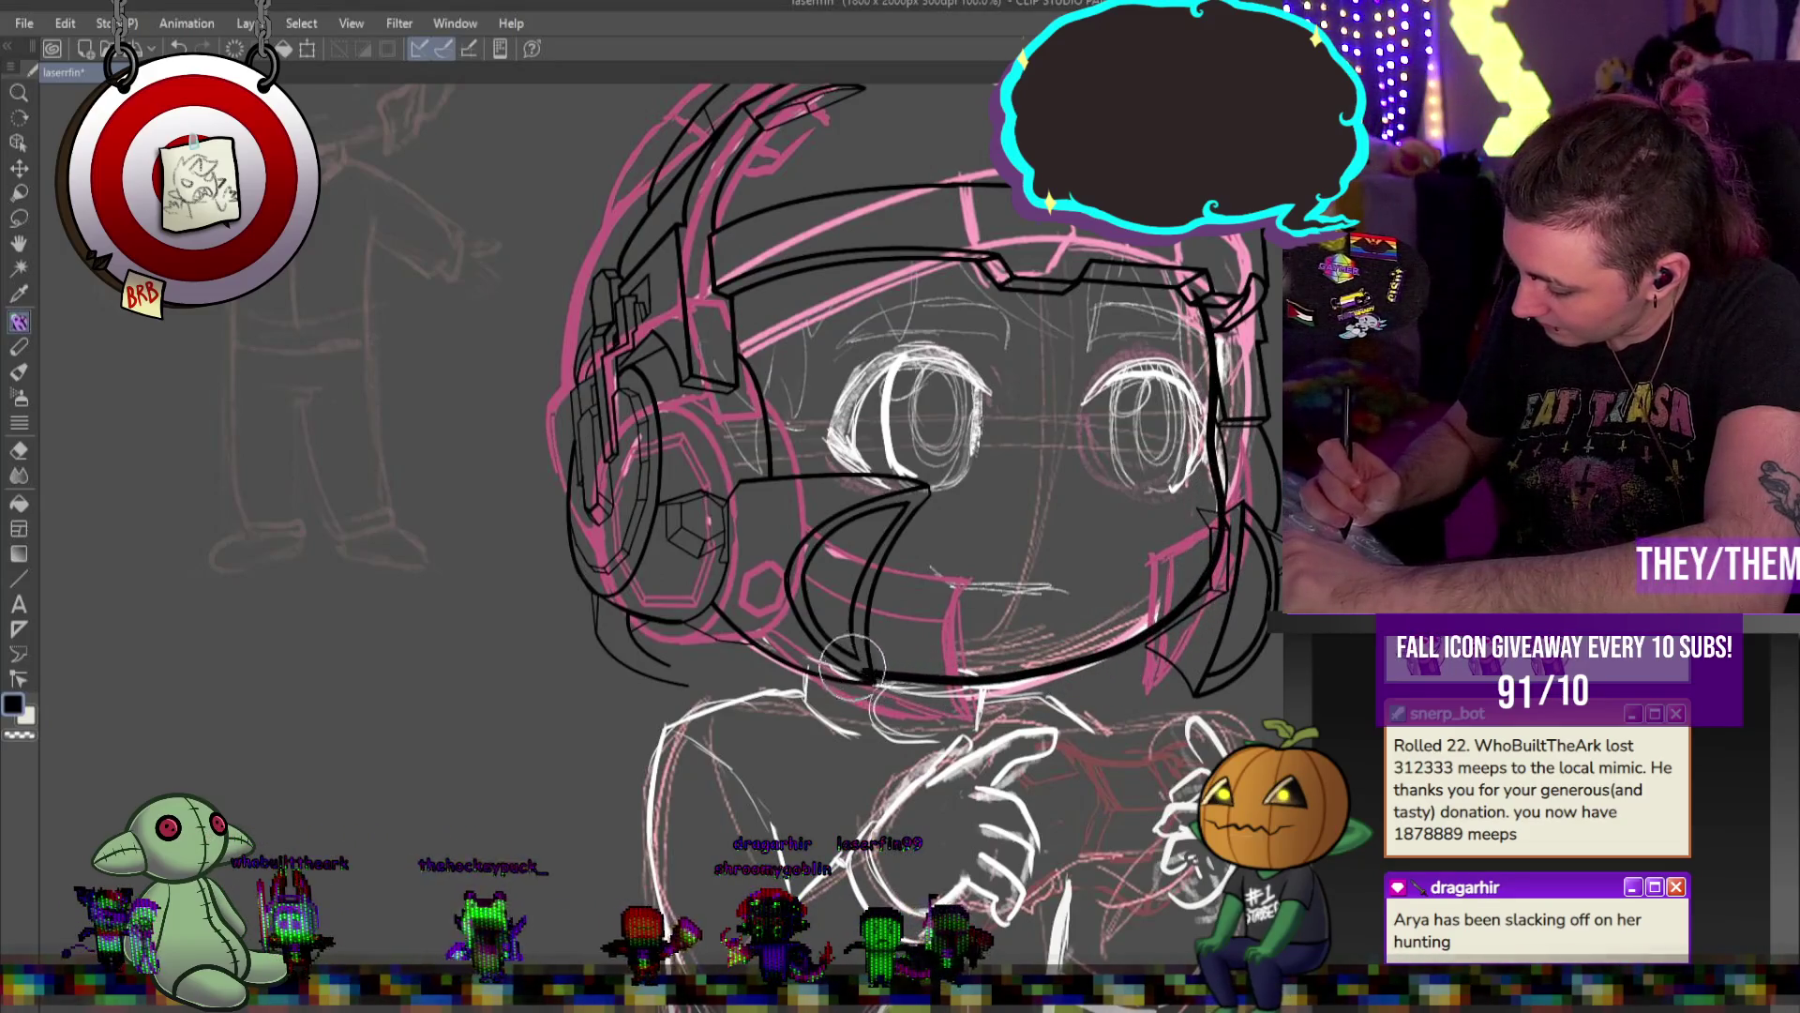
left_click_drag(1189, 305, 1217, 324)
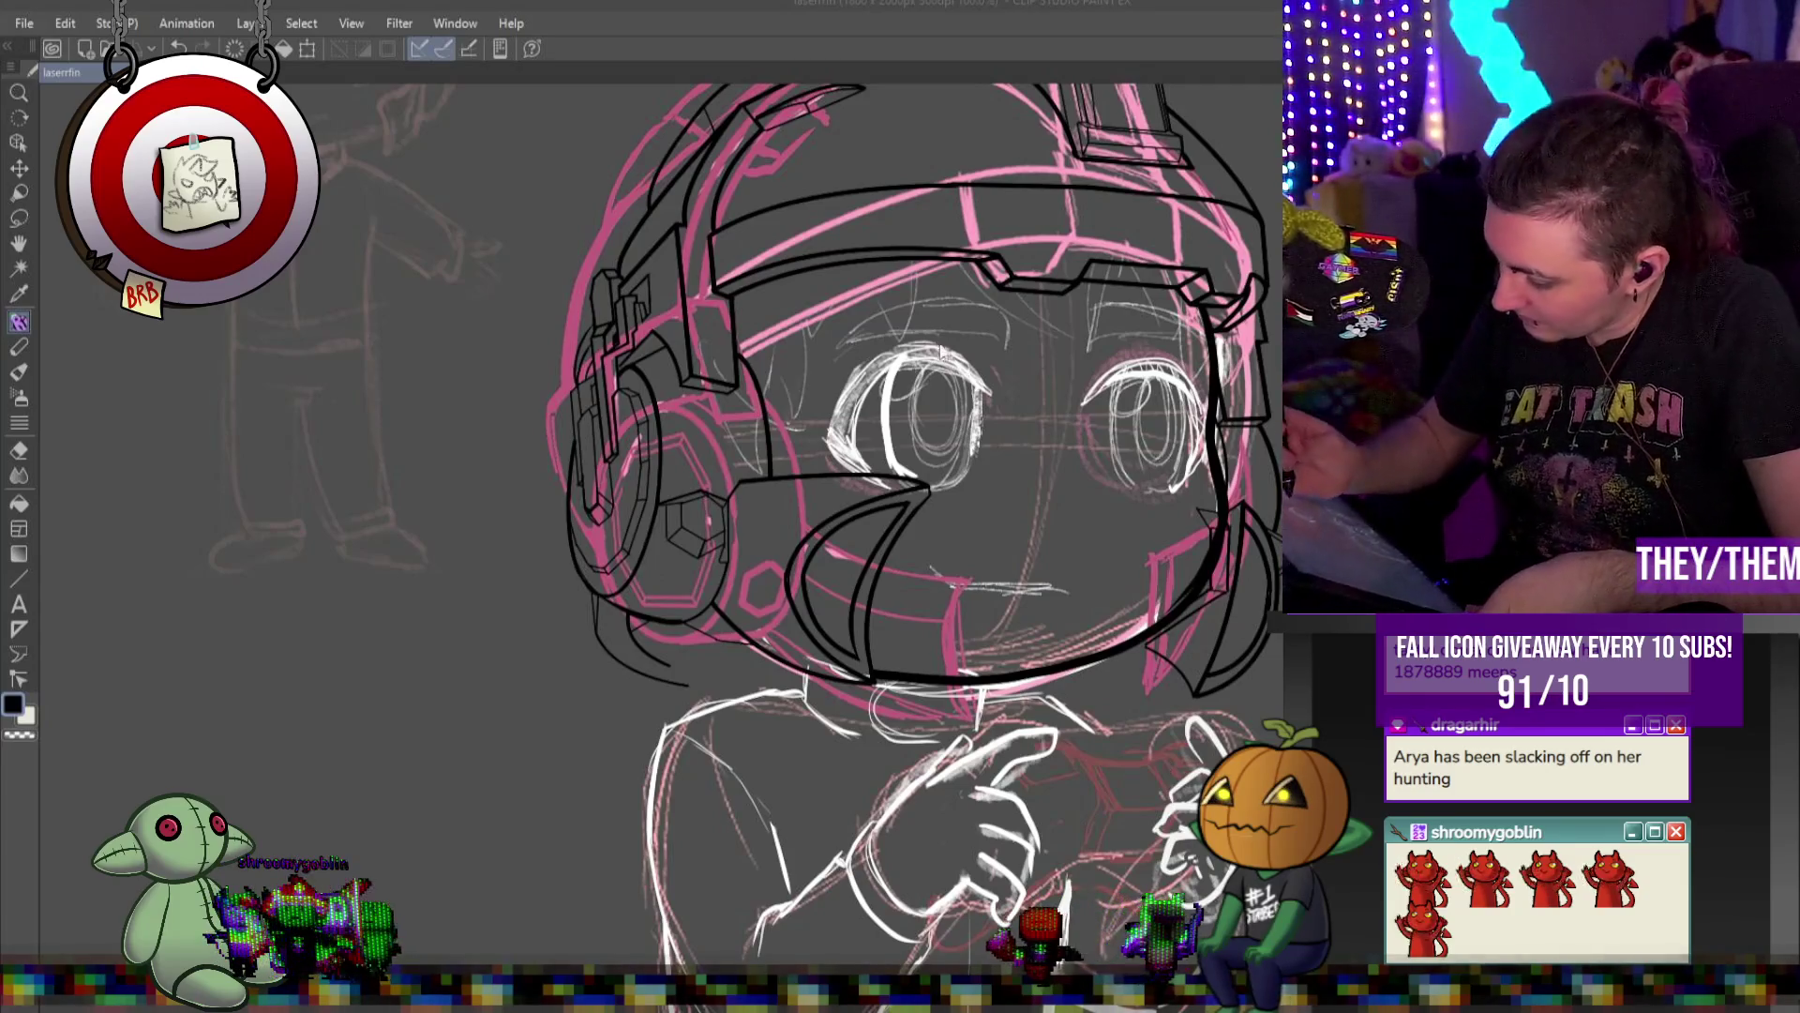
Thicken the left eye's upper lash line and corner, then add an eyebrow arc above it
mouse_move(996, 353)
left_mouse_down()
mouse_move(900, 356)
mouse_move(837, 443)
left_mouse_up()
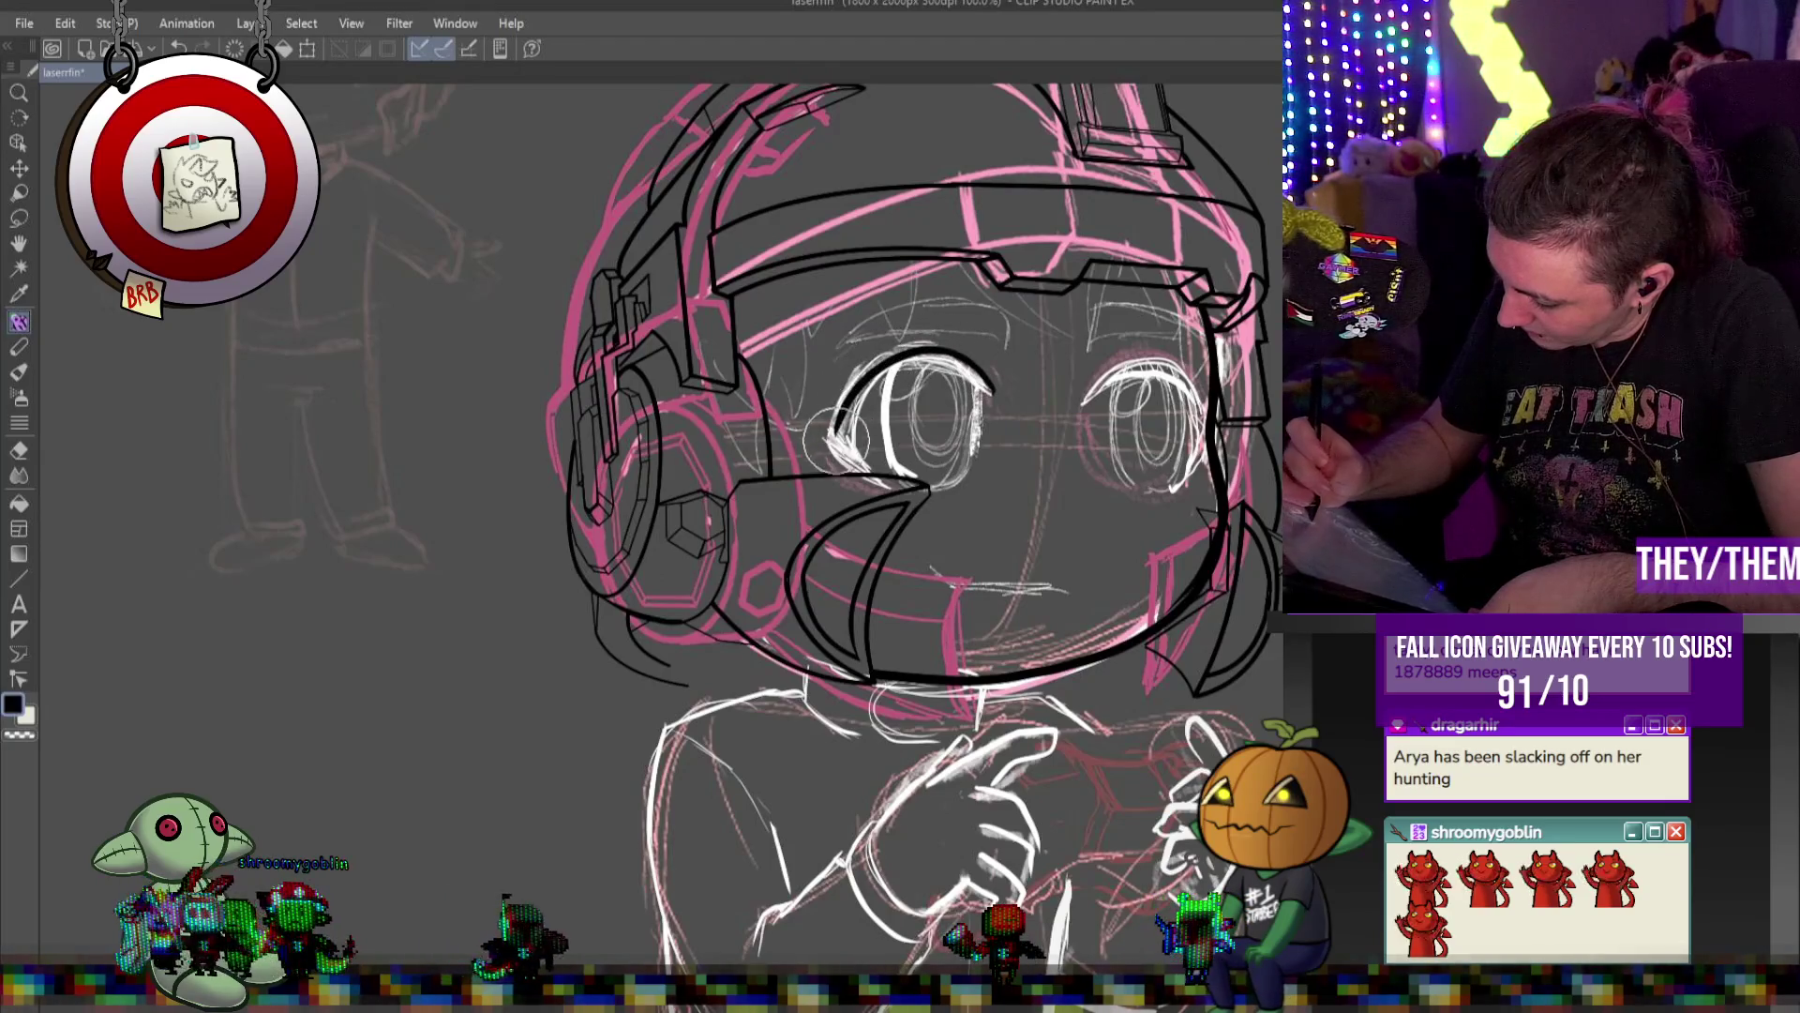
mouse_move(998, 401)
left_mouse_down()
mouse_move(961, 371)
mouse_move(868, 403)
mouse_move(858, 384)
left_mouse_up()
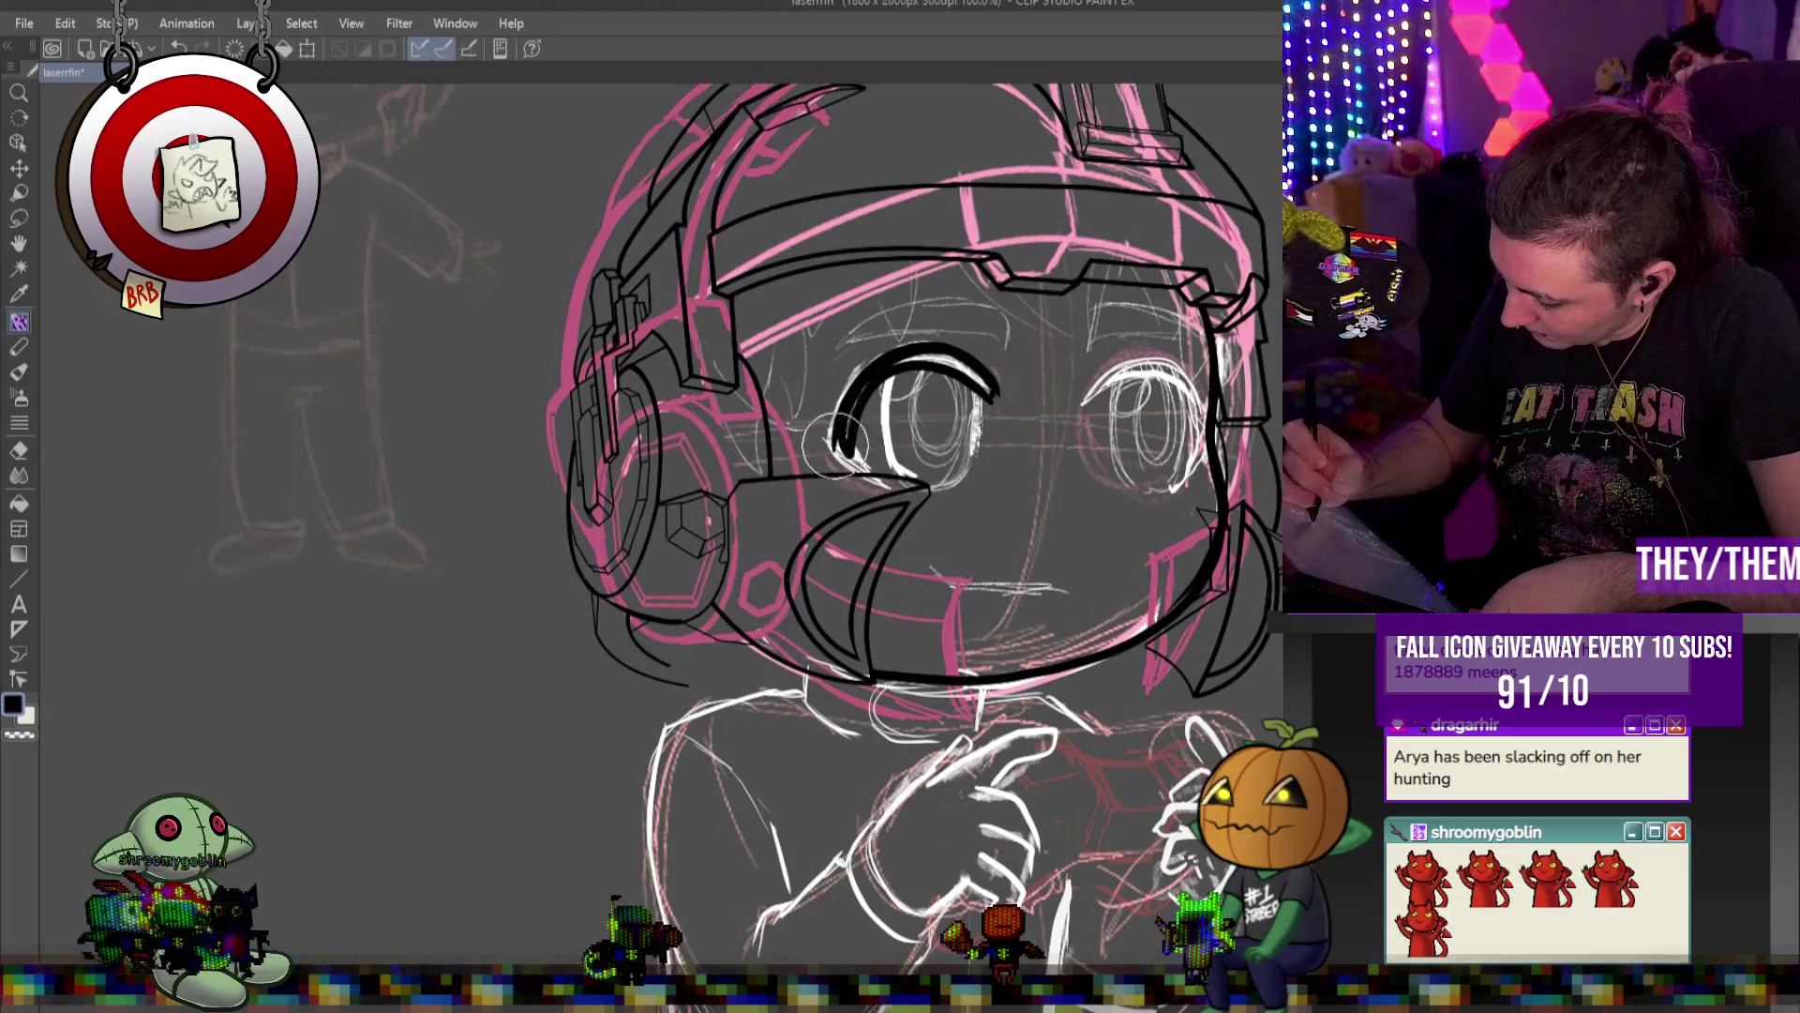
left_click_drag(881, 488, 843, 440)
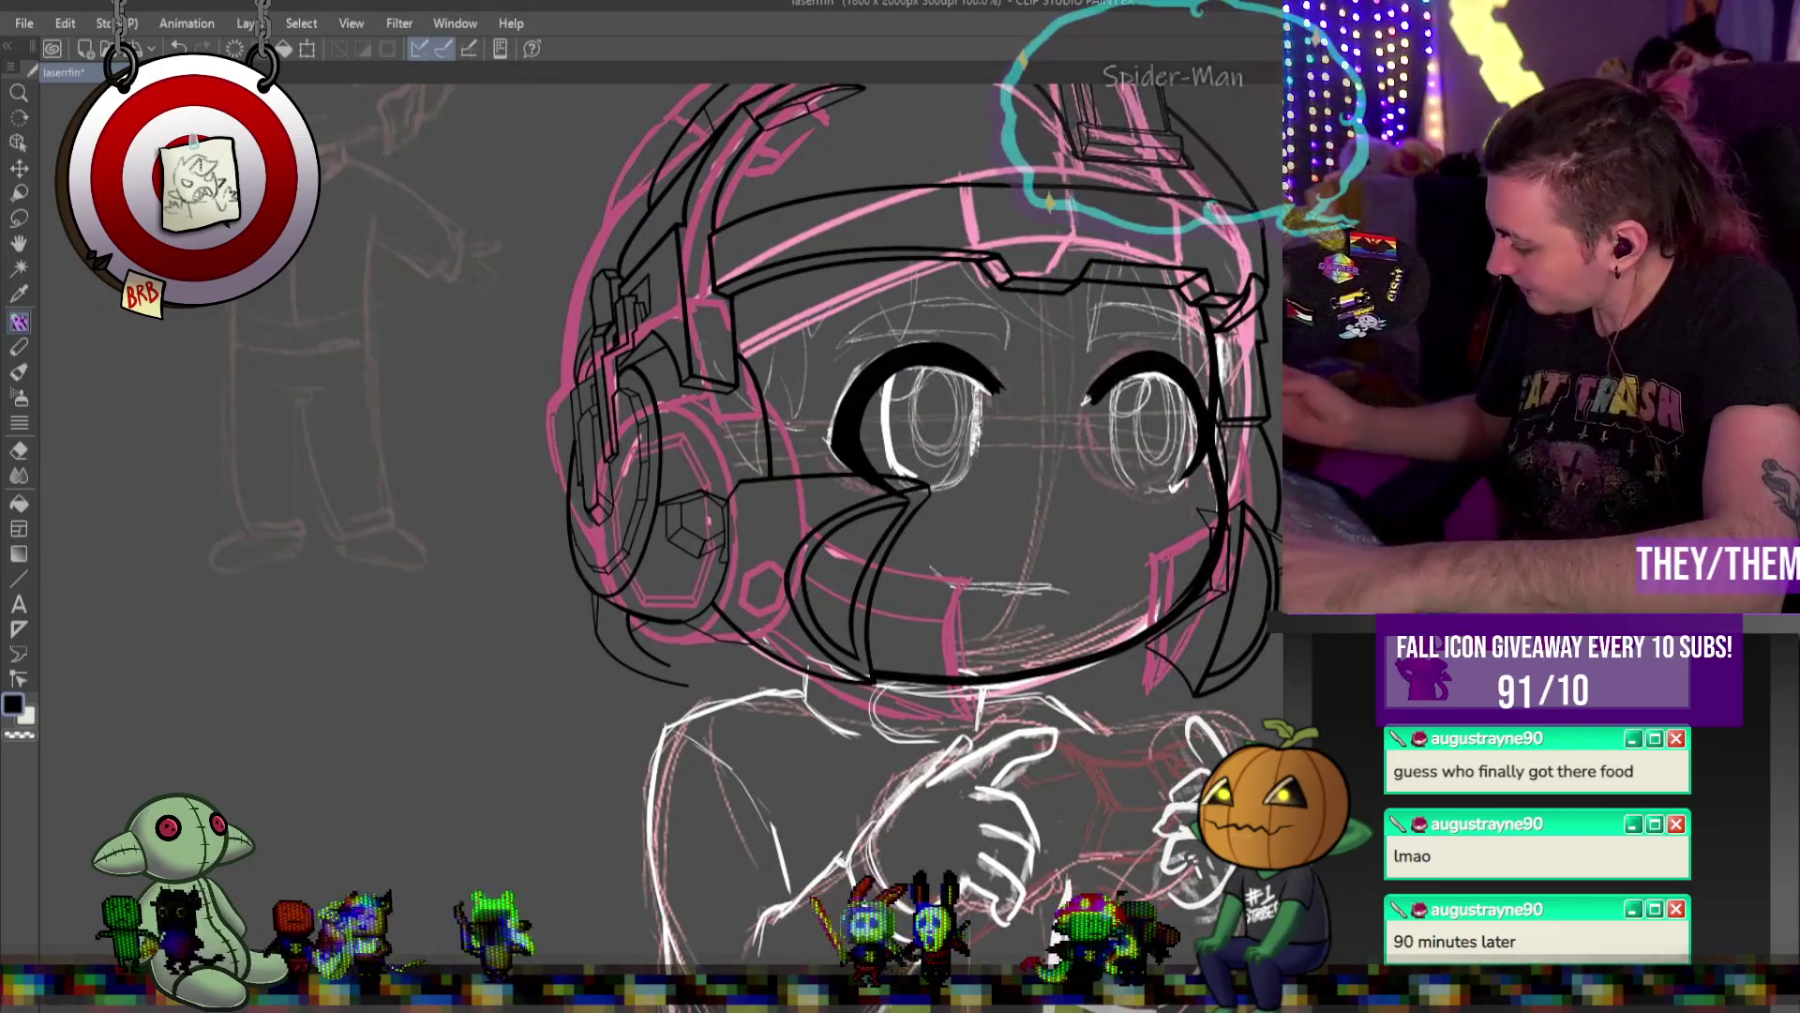
mouse_move(887, 302)
left_mouse_down()
mouse_move(966, 298)
mouse_move(1008, 339)
mouse_move(1018, 302)
left_mouse_up()
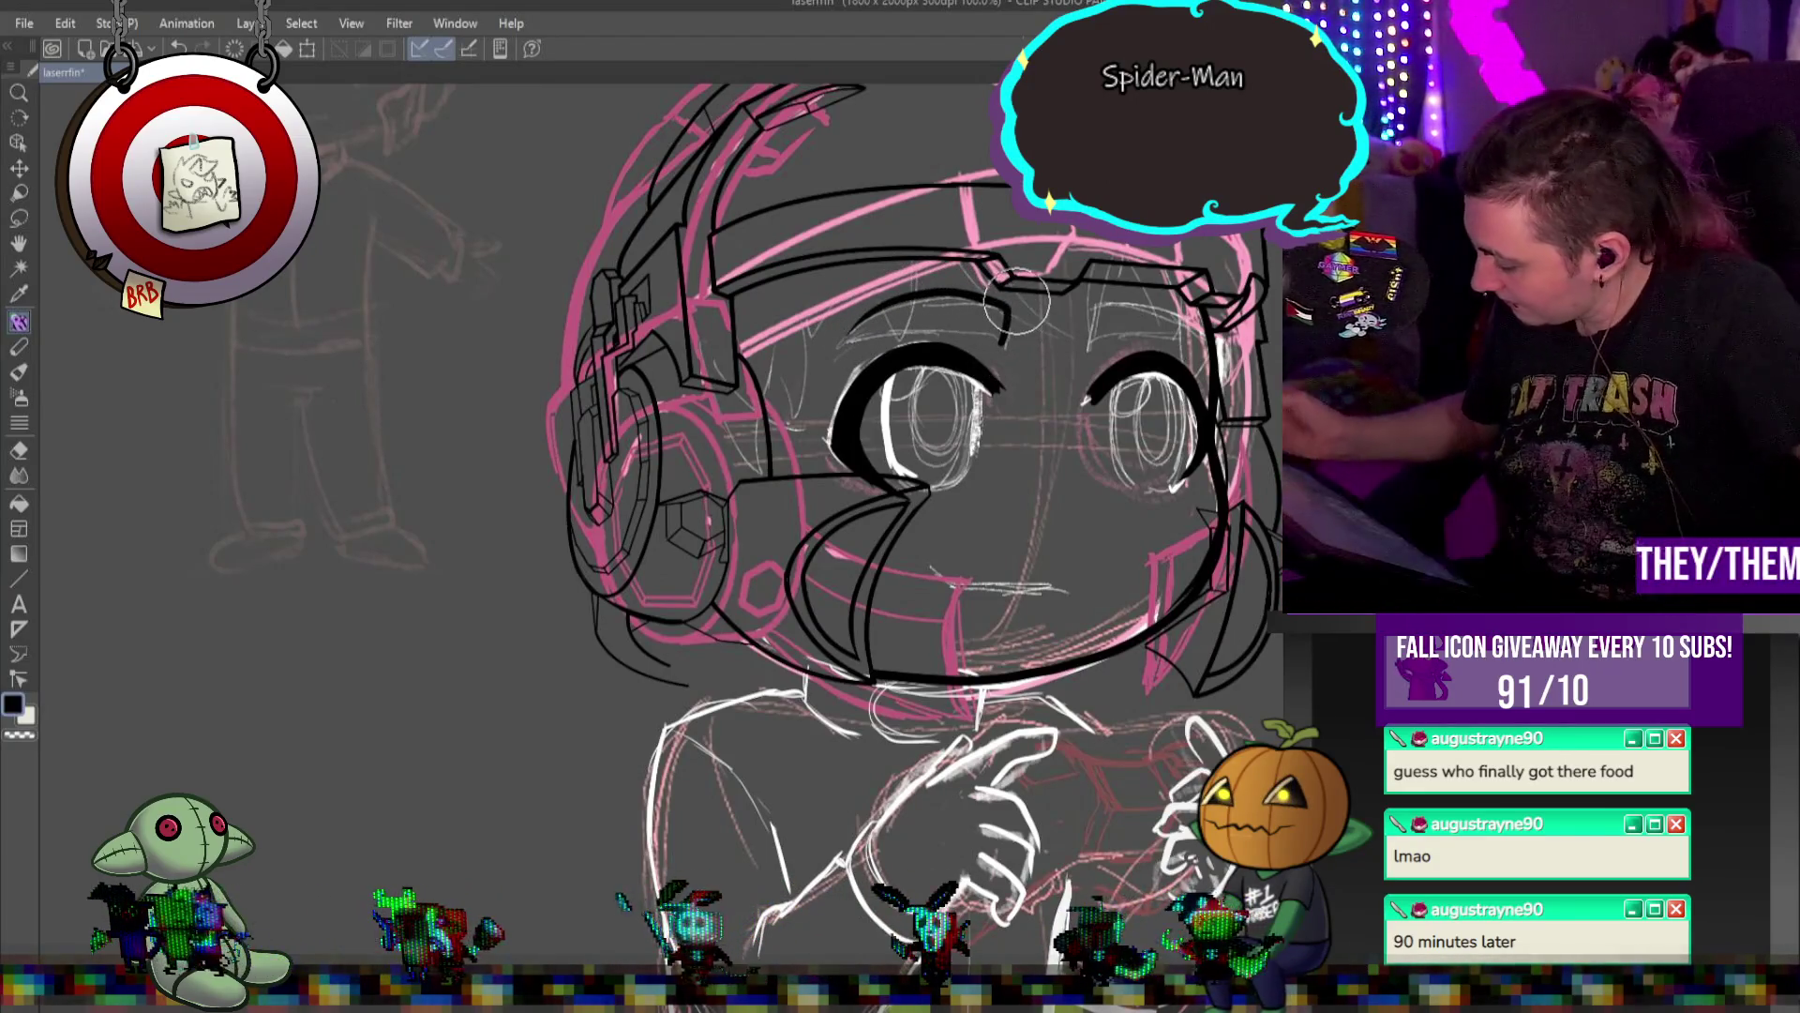
Undo the failed left eyebrow strokes and ink the arched eyebrow above the right eye
key("ctrl+z")
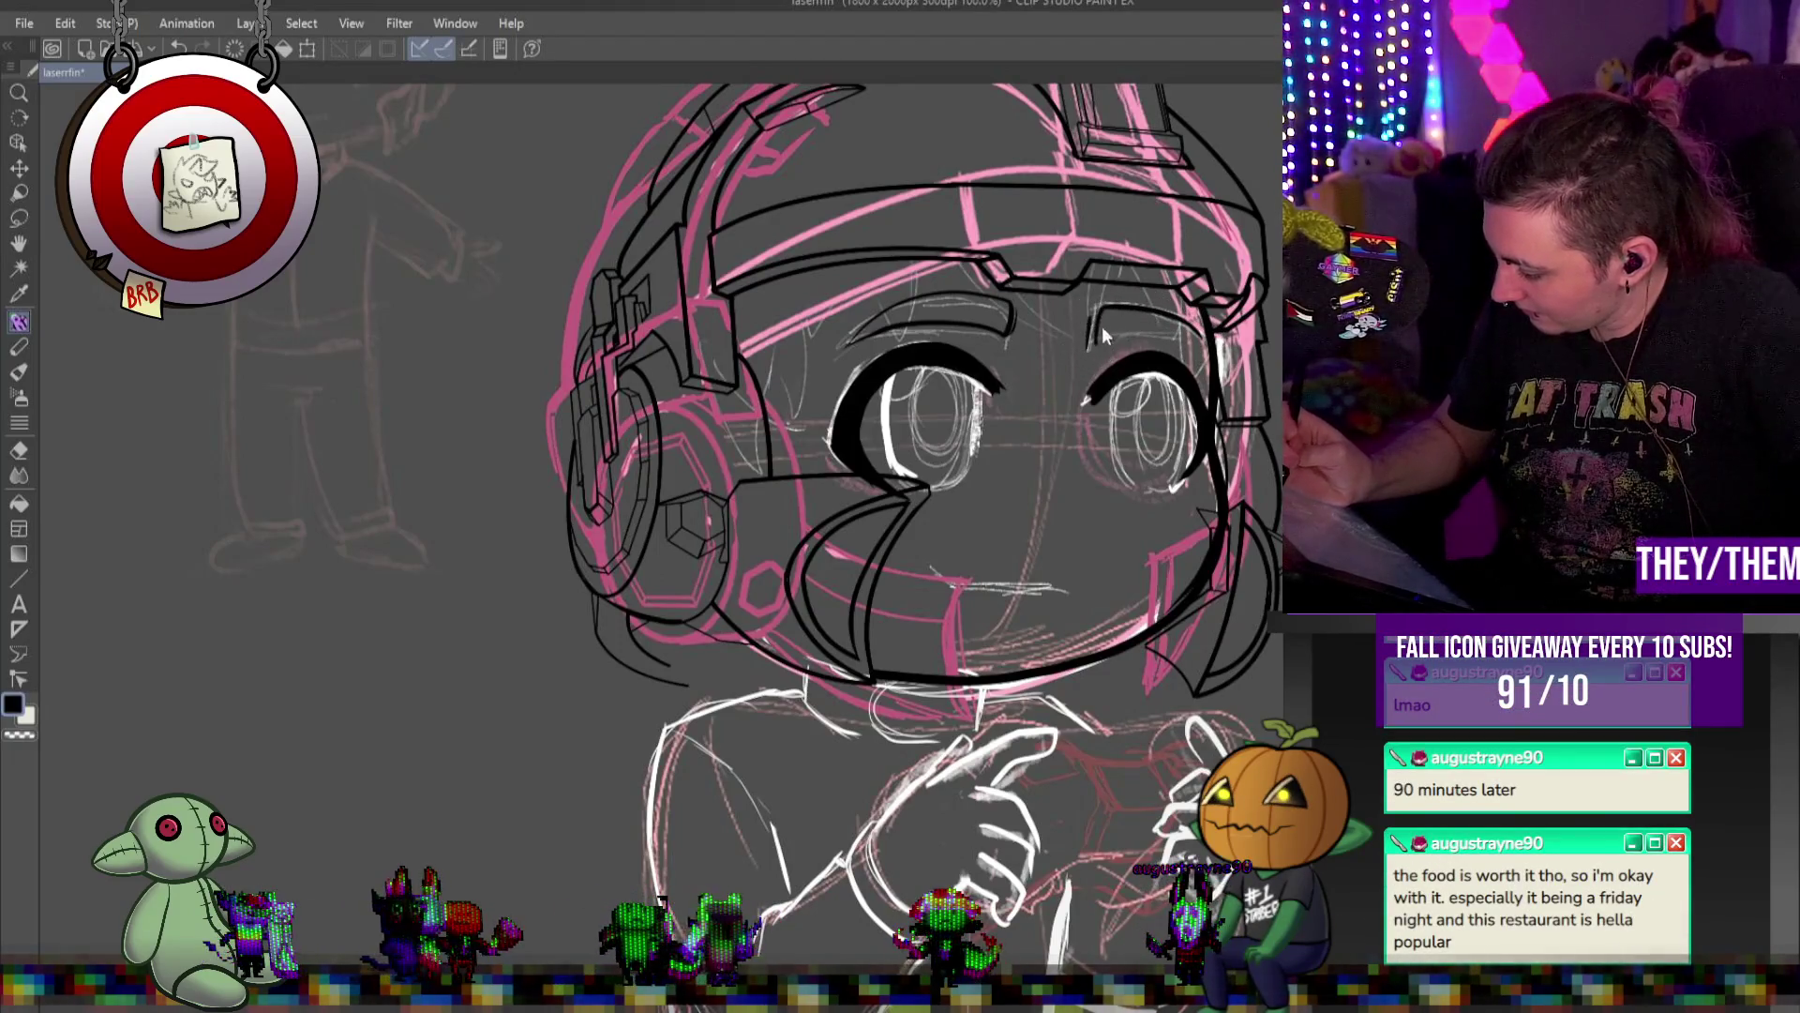
key("ctrl+z")
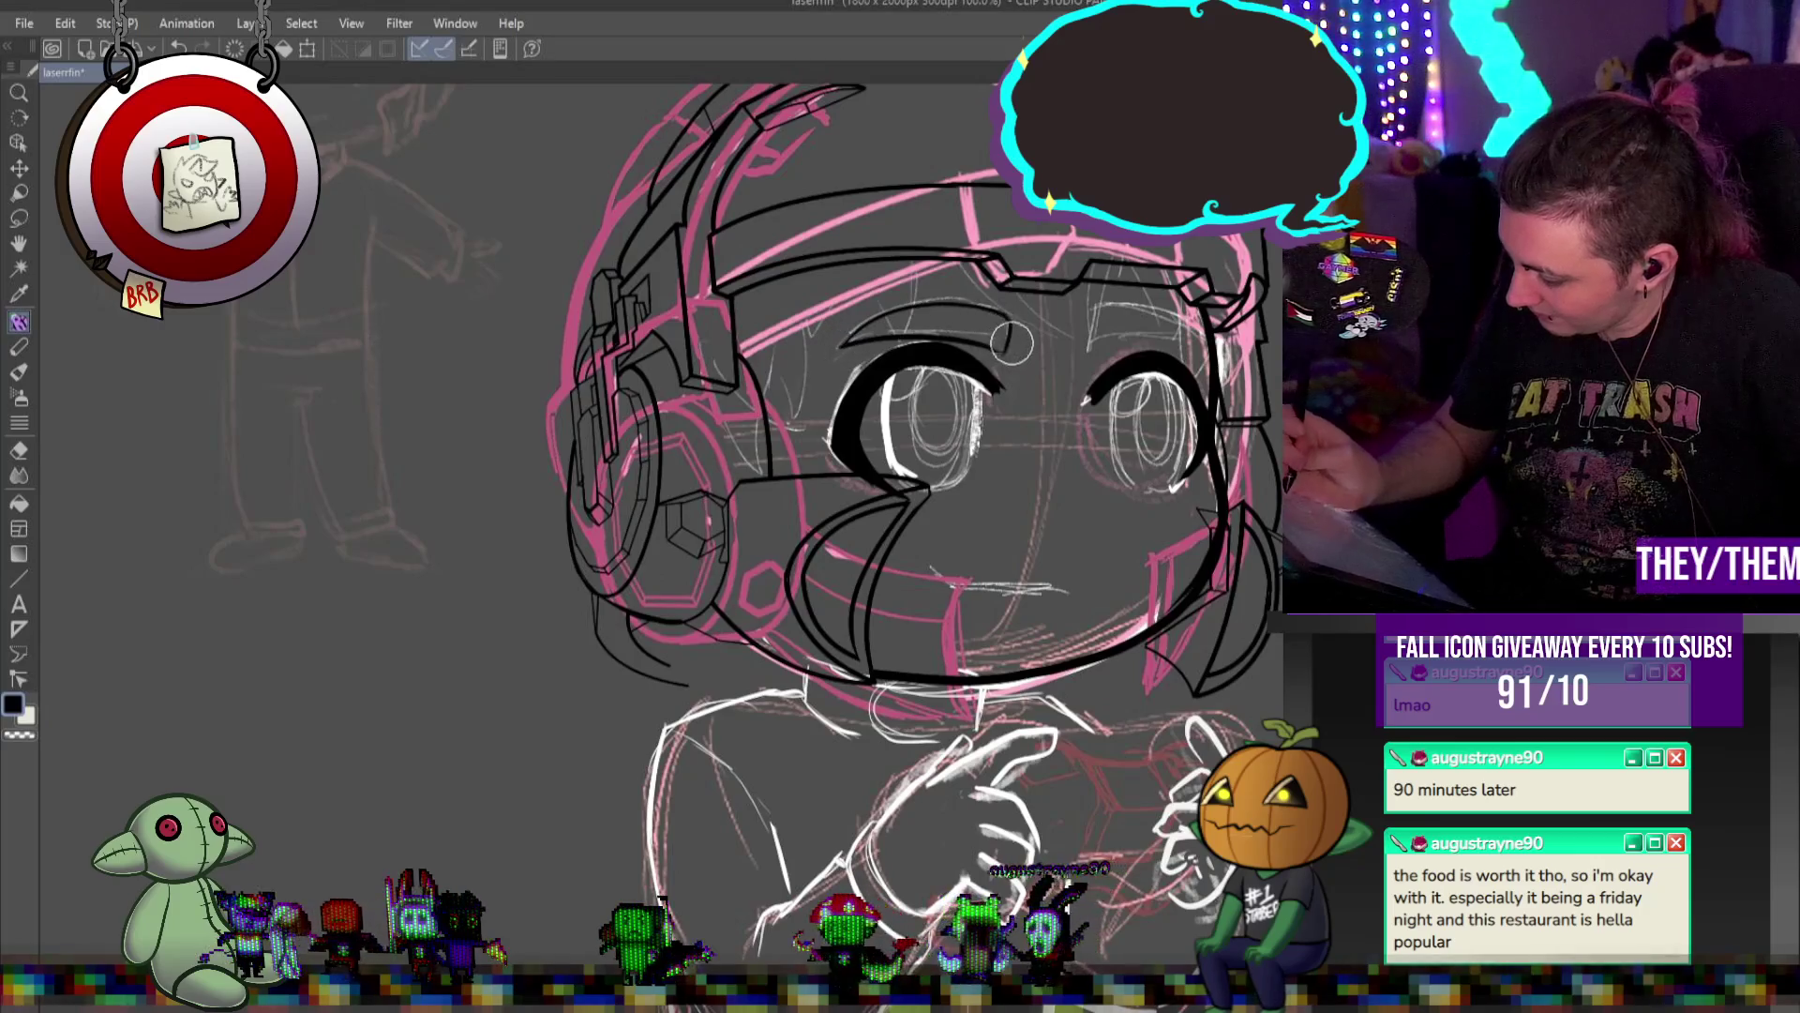
mouse_move(1088, 352)
left_mouse_down()
mouse_move(1125, 305)
mouse_move(1210, 323)
left_mouse_up()
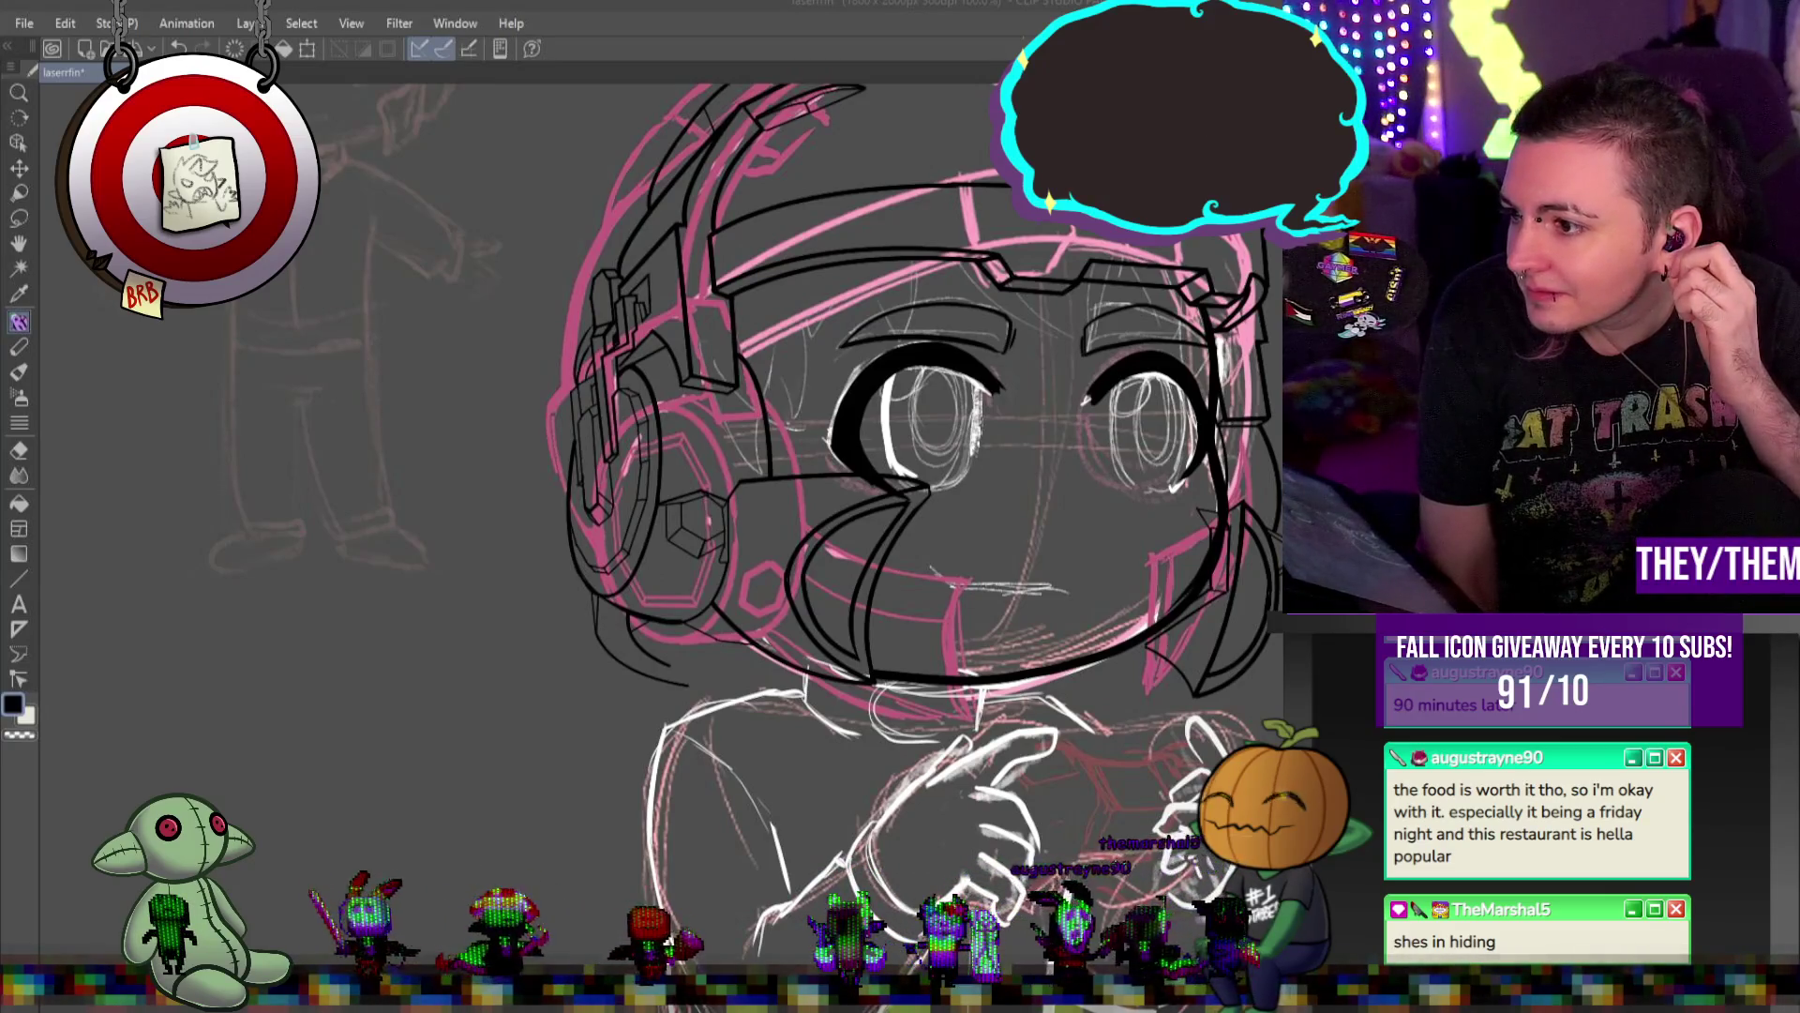
scroll(707, 496, "down", 3)
scroll(1084, 470, "up", 5)
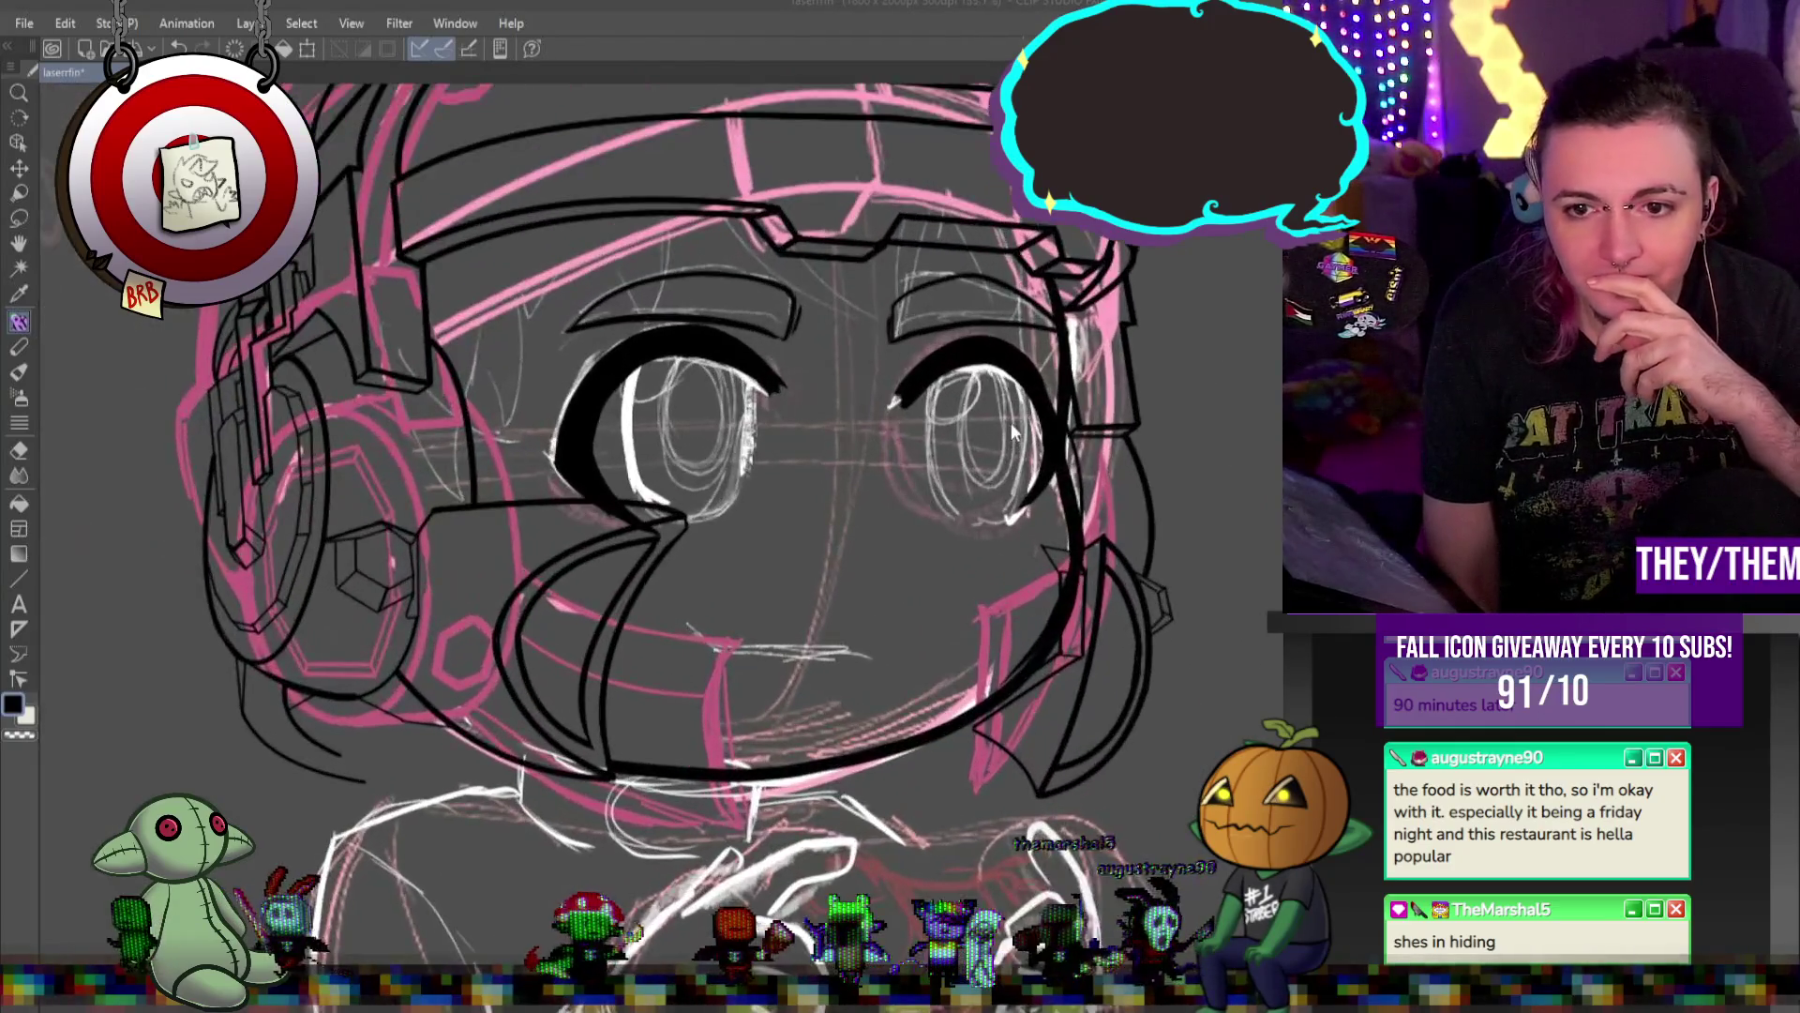
scroll(1025, 466, "down", 2)
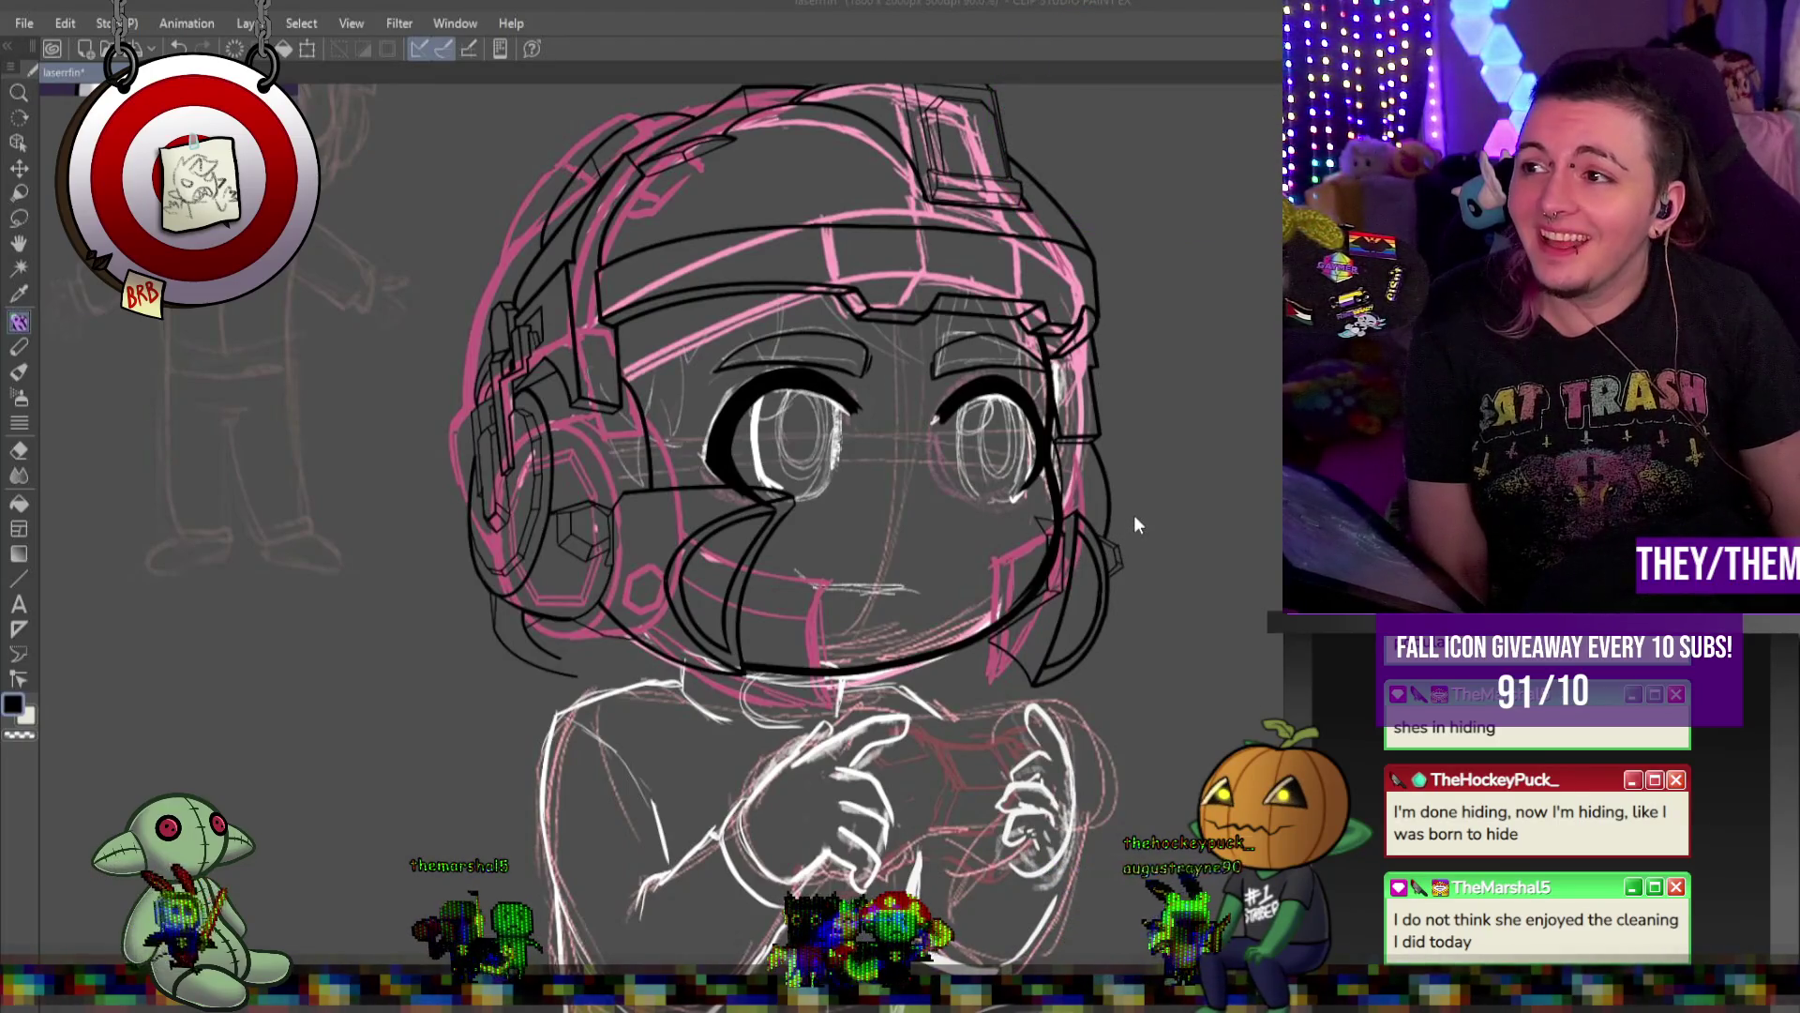
scroll(720, 561, "up", 3)
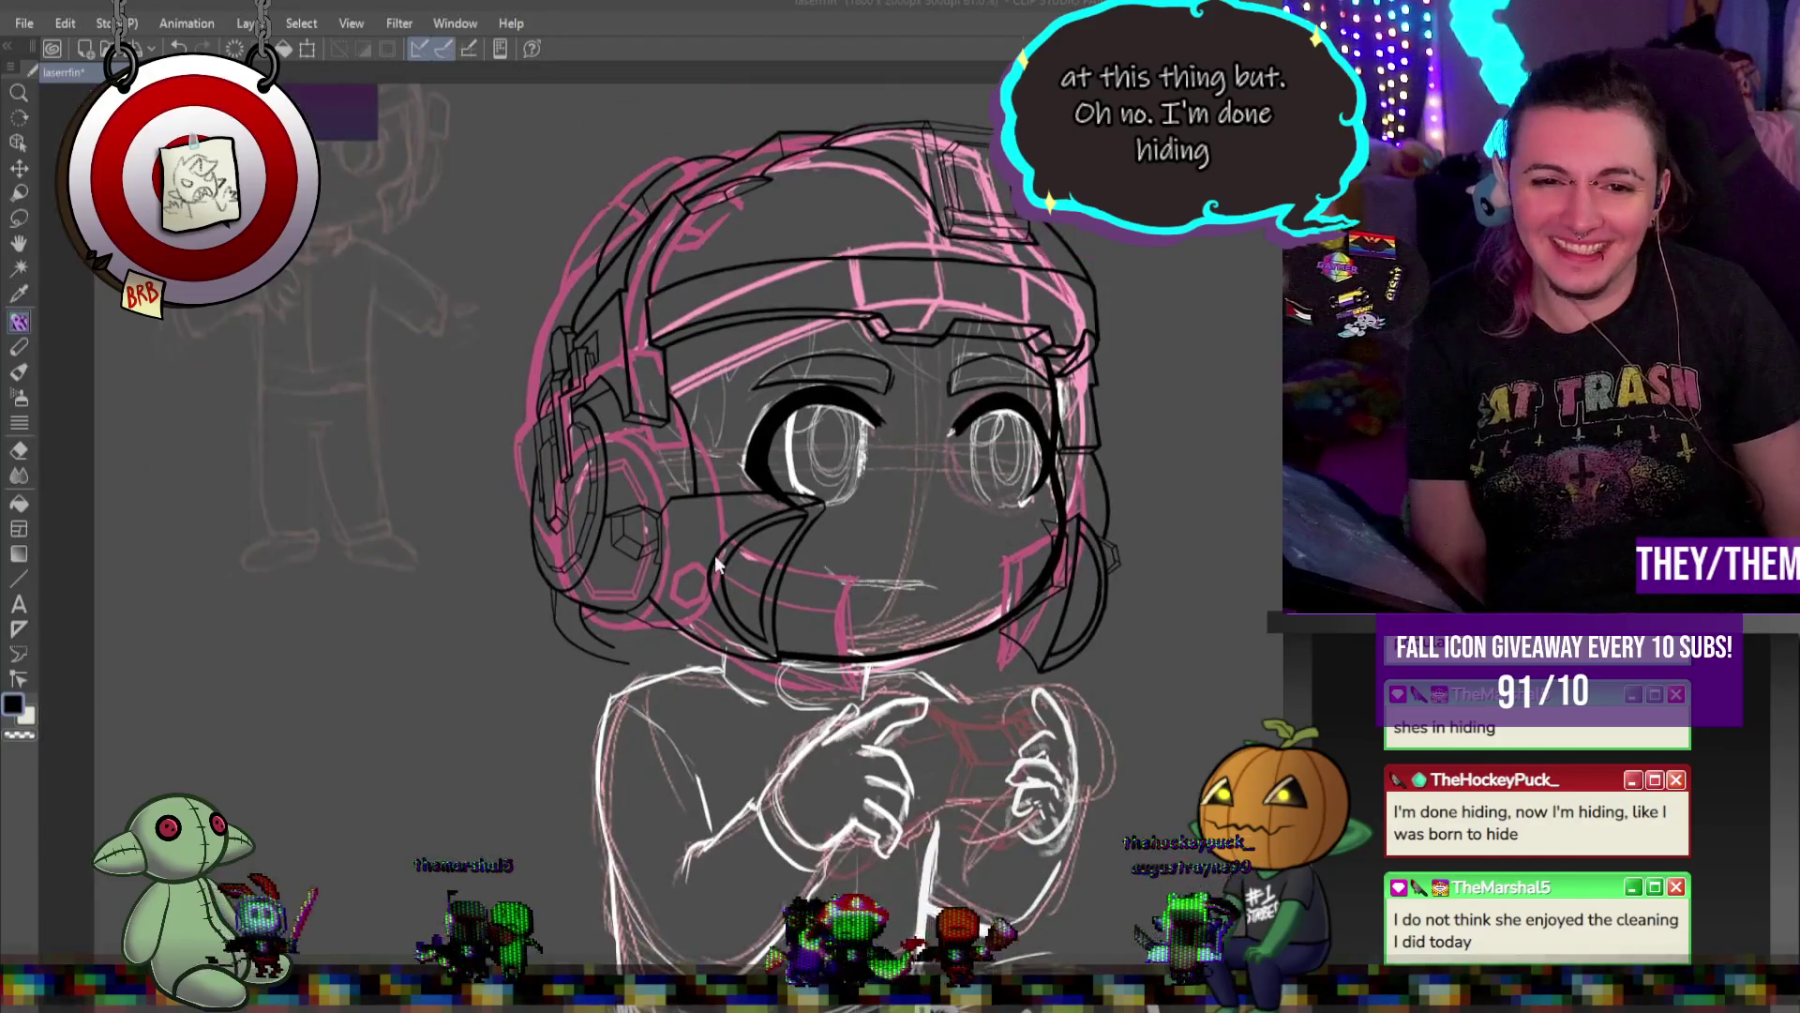
scroll(732, 560, "down", 2)
scroll(740, 555, "up", 3)
scroll(757, 557, "down", 1)
scroll(908, 531, "up", 3)
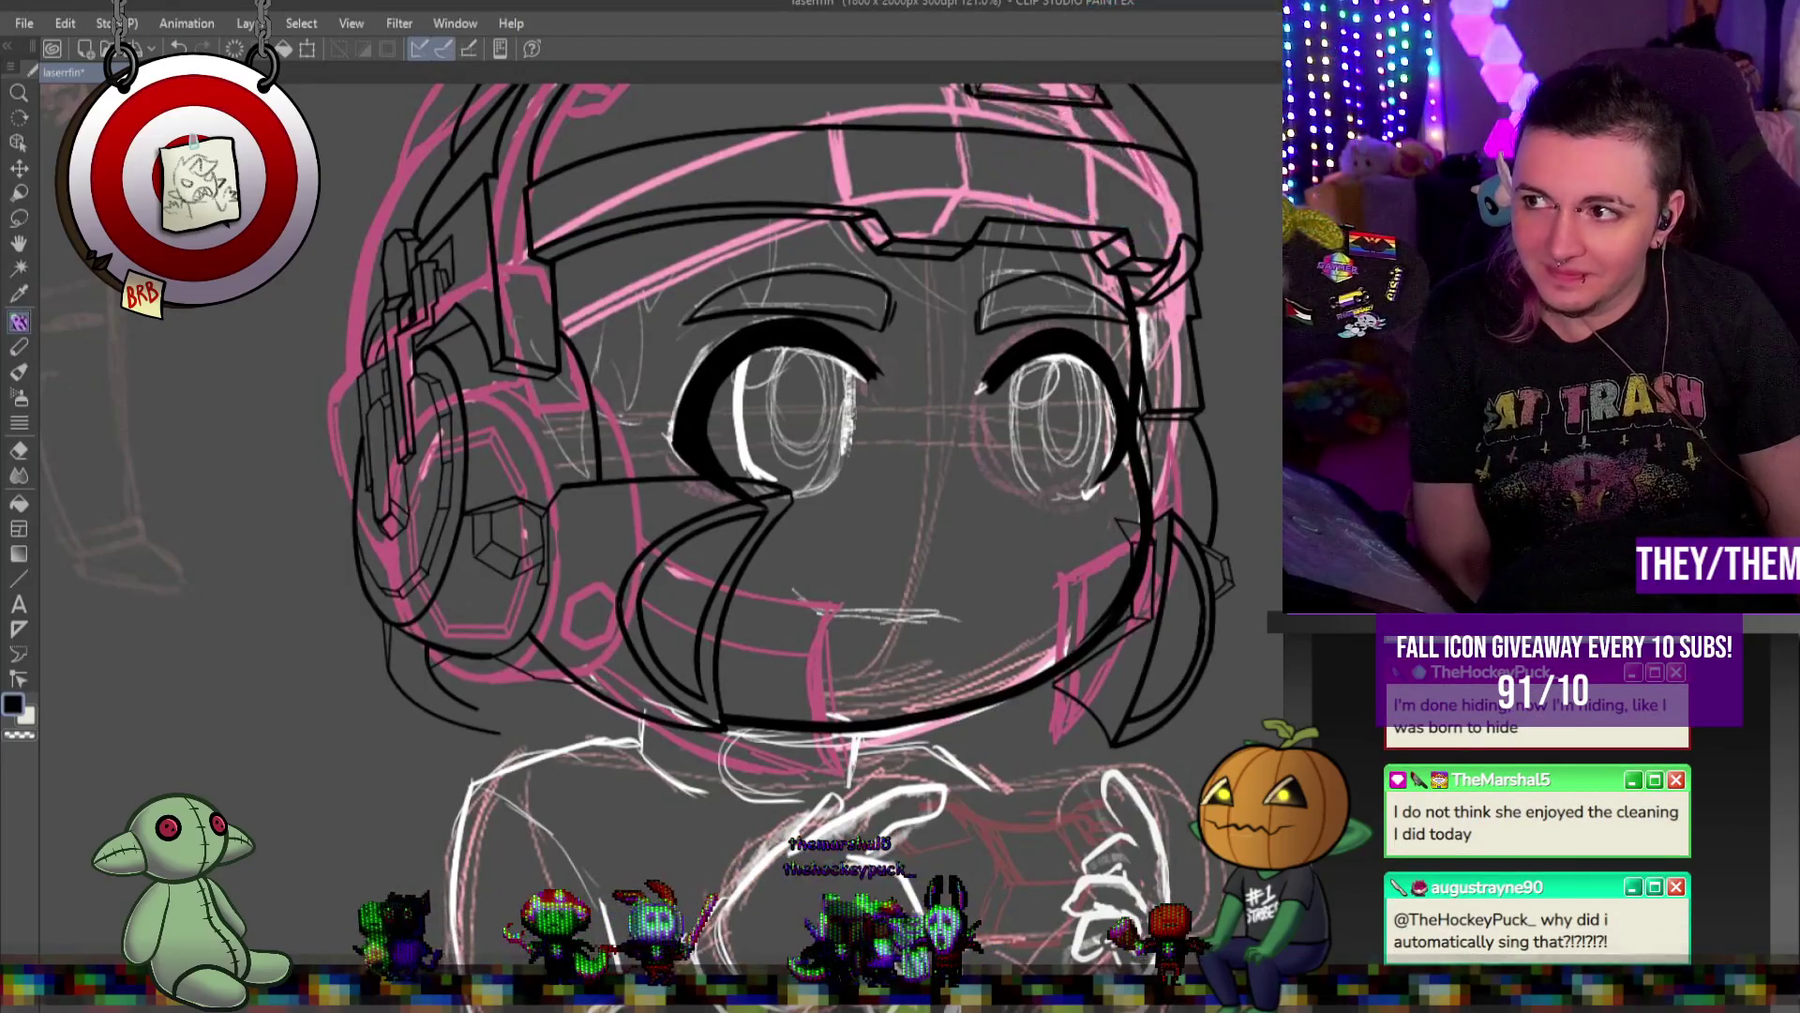
Draw an elliptical iris outline over the left eye with the Ellipse tool
left_click(19, 579)
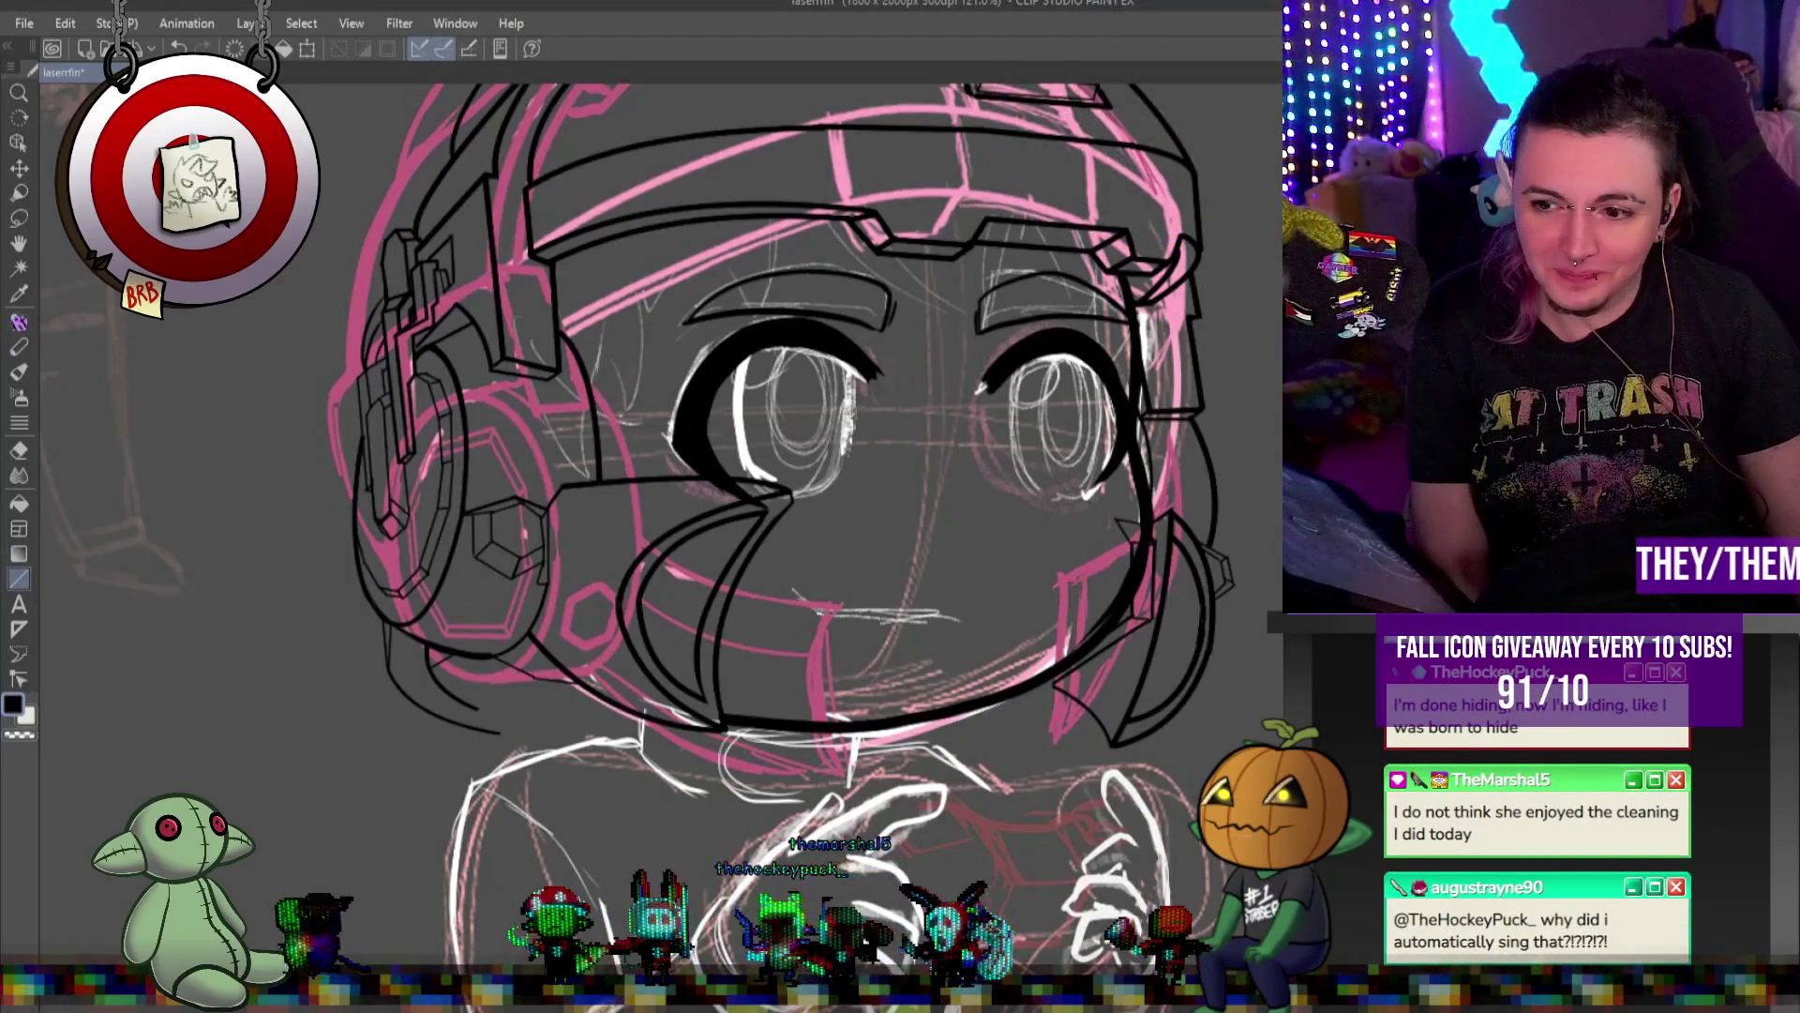
left_click_drag(738, 349, 857, 489)
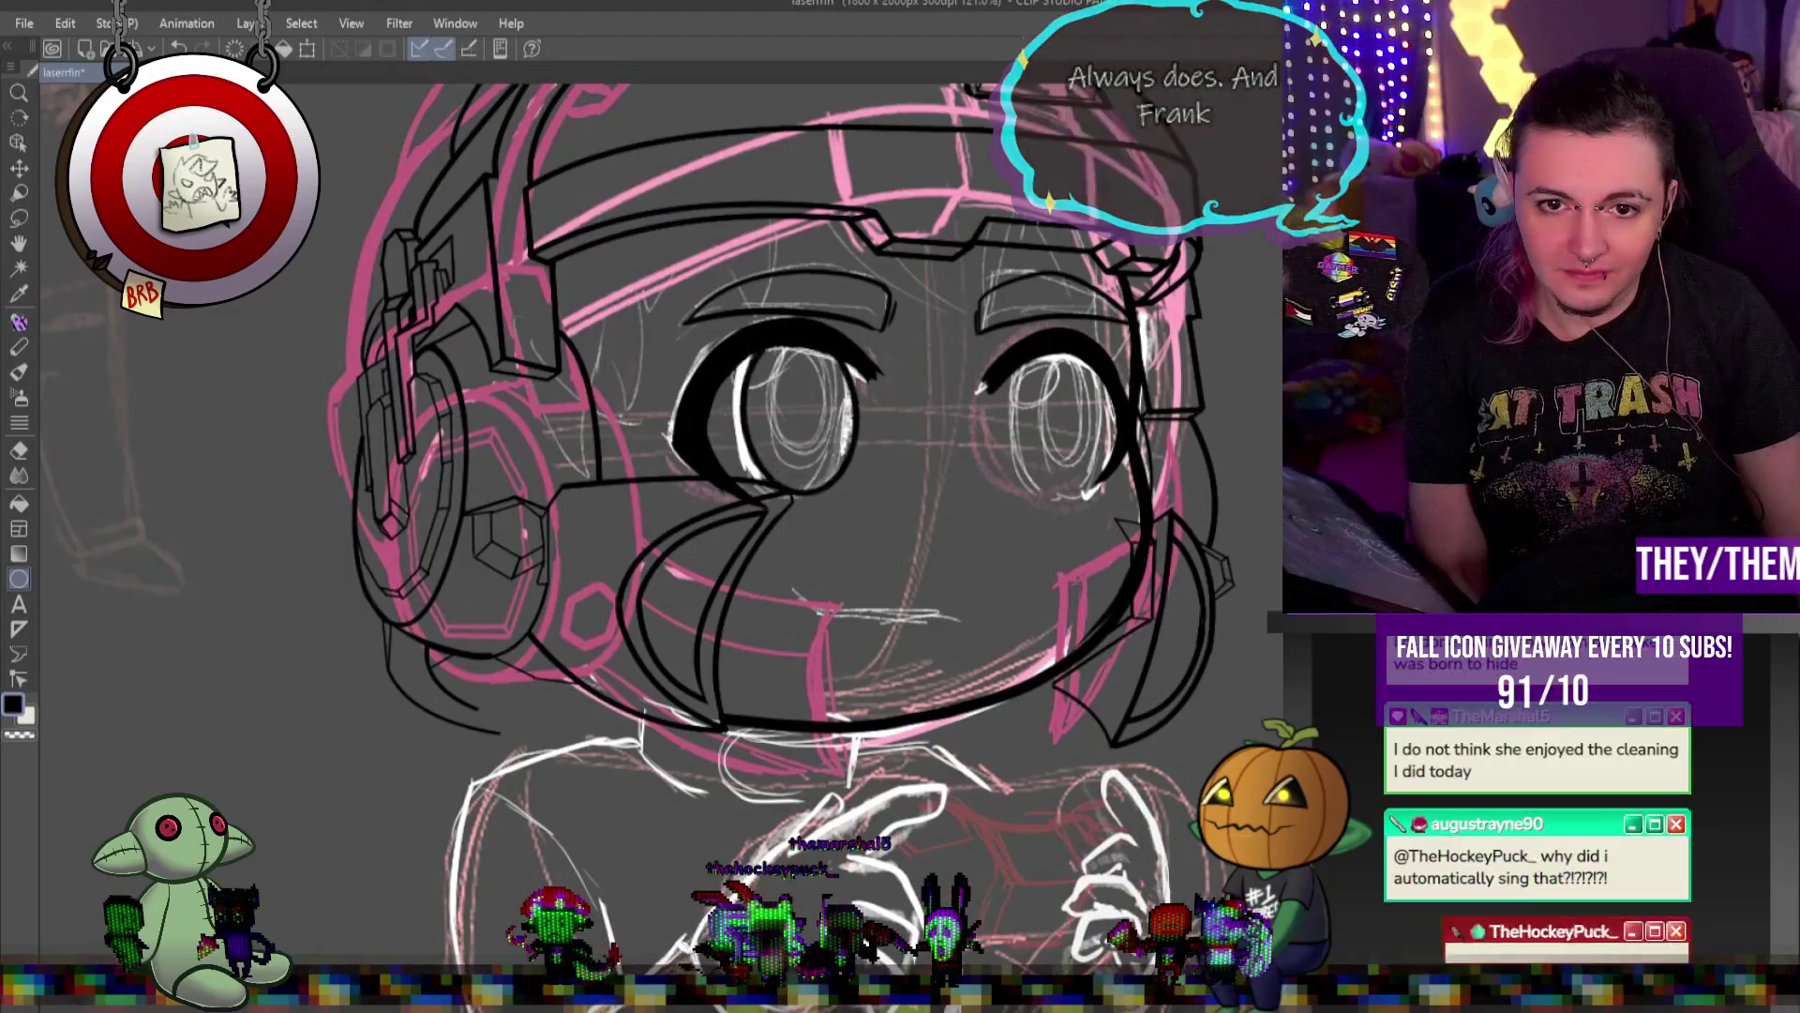
left_click_drag(750, 328, 872, 497)
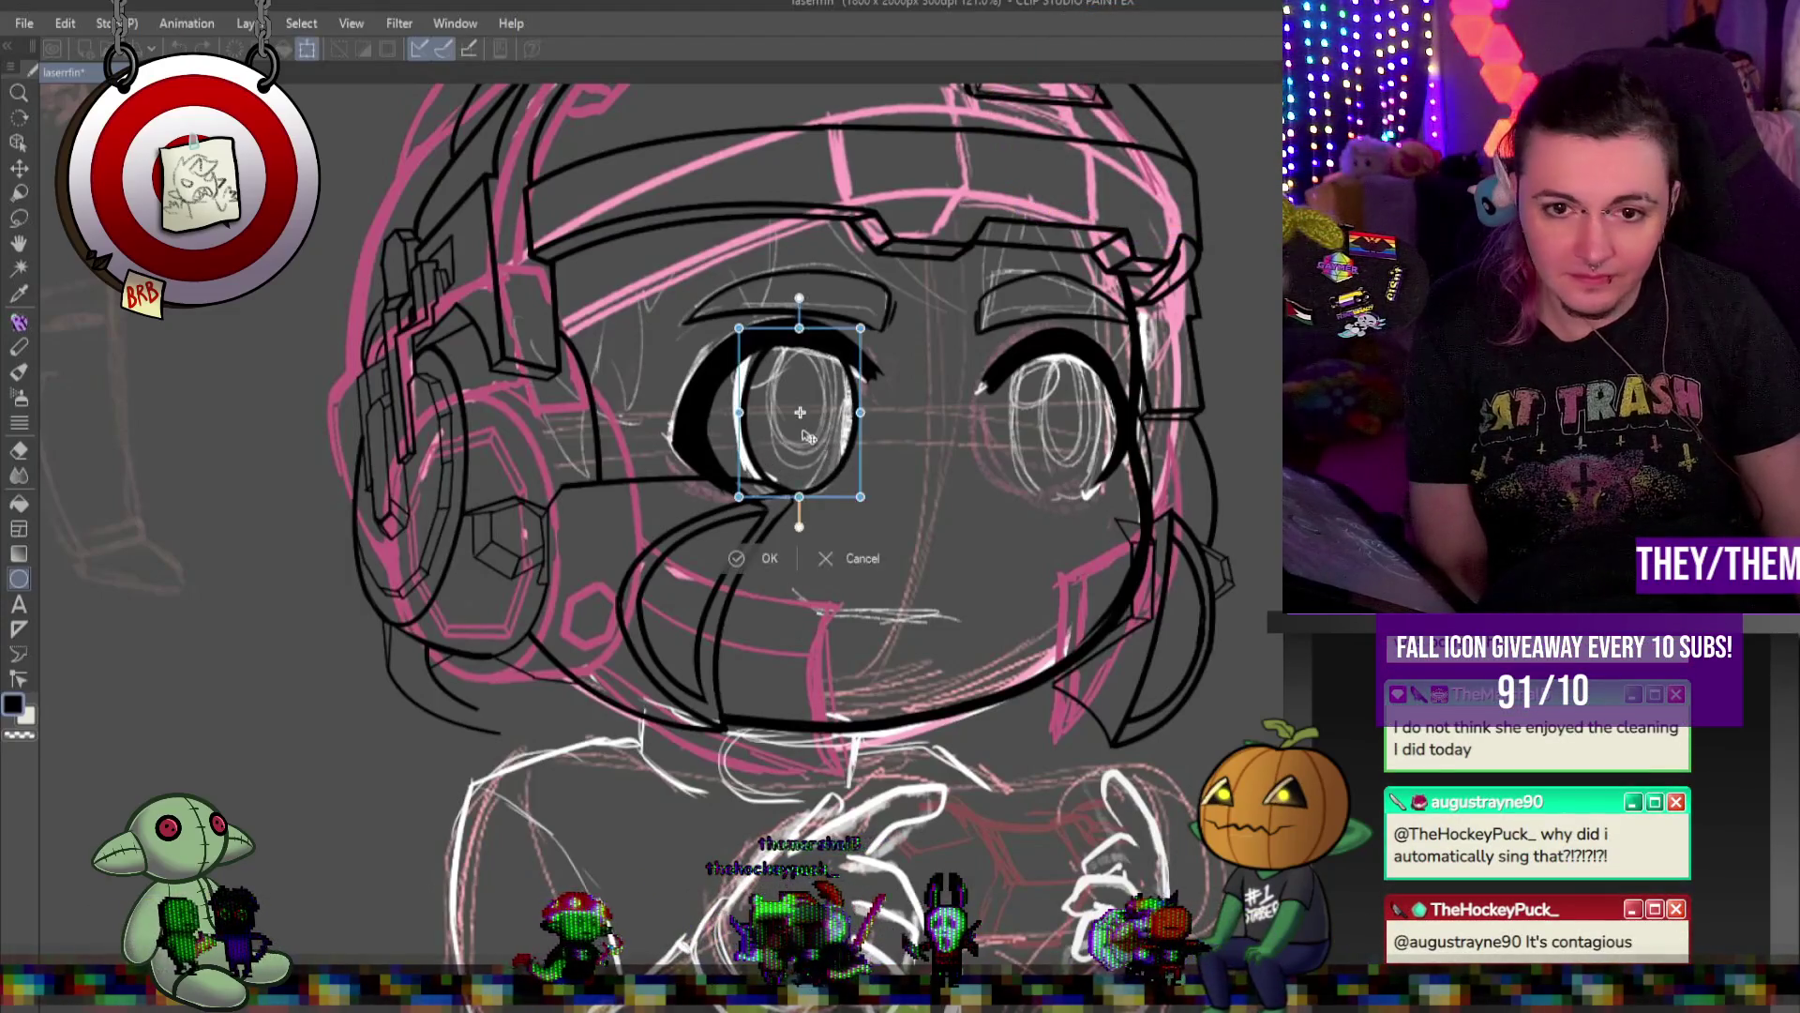
left_click_drag(811, 426, 812, 419)
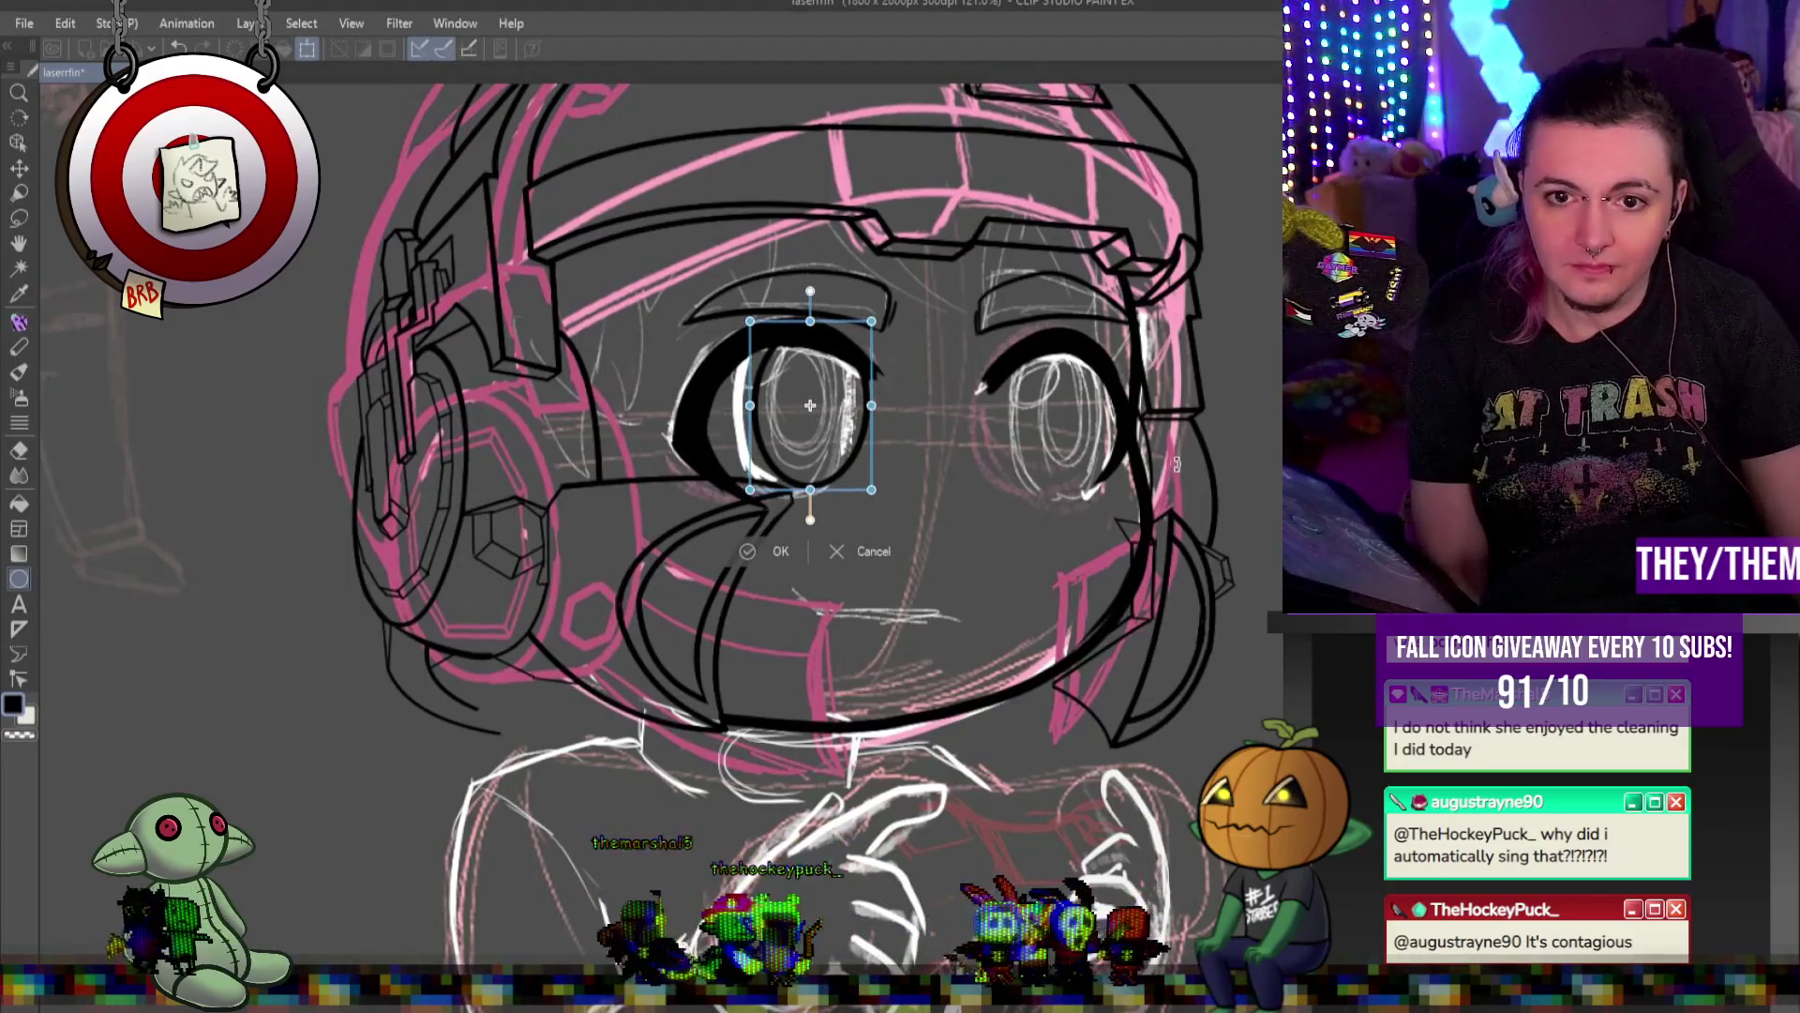
key("Return")
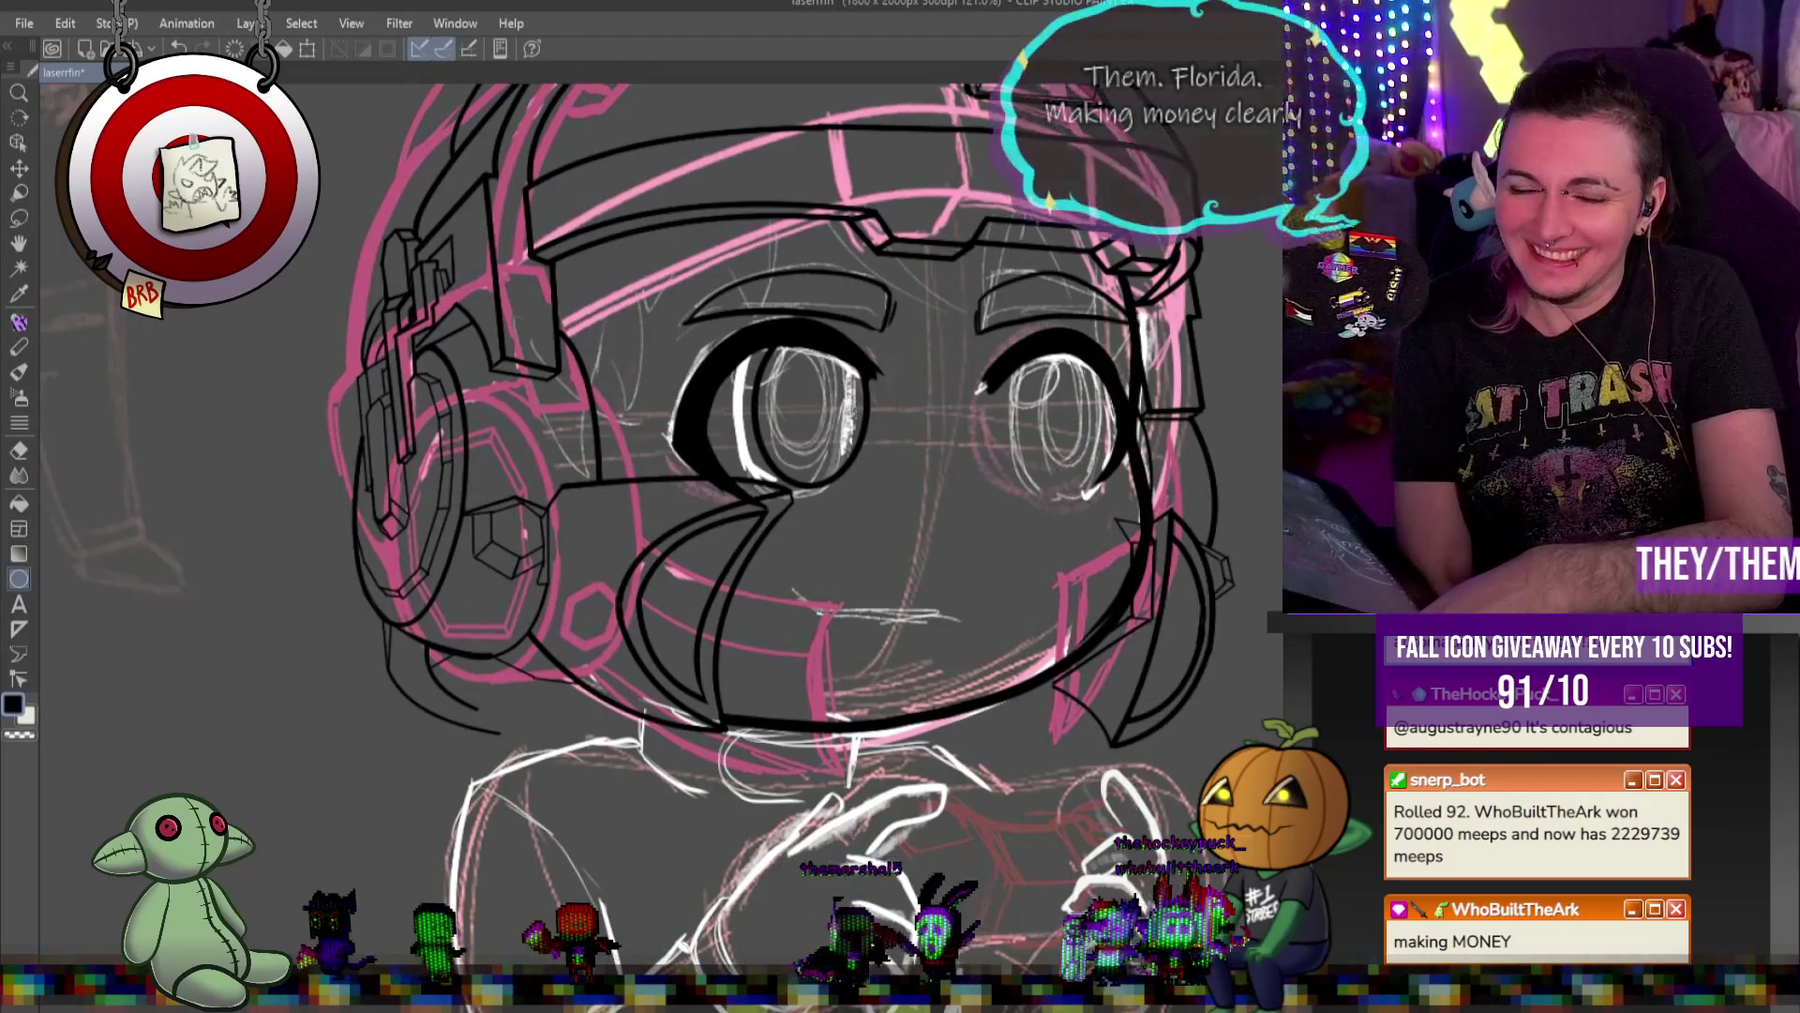
Move a transformed copy of the iris ellipse onto the right eye
key("ctrl+t")
mouse_move(878, 368)
left_mouse_down()
mouse_move(1075, 363)
mouse_move(1094, 328)
mouse_move(1091, 359)
left_mouse_up()
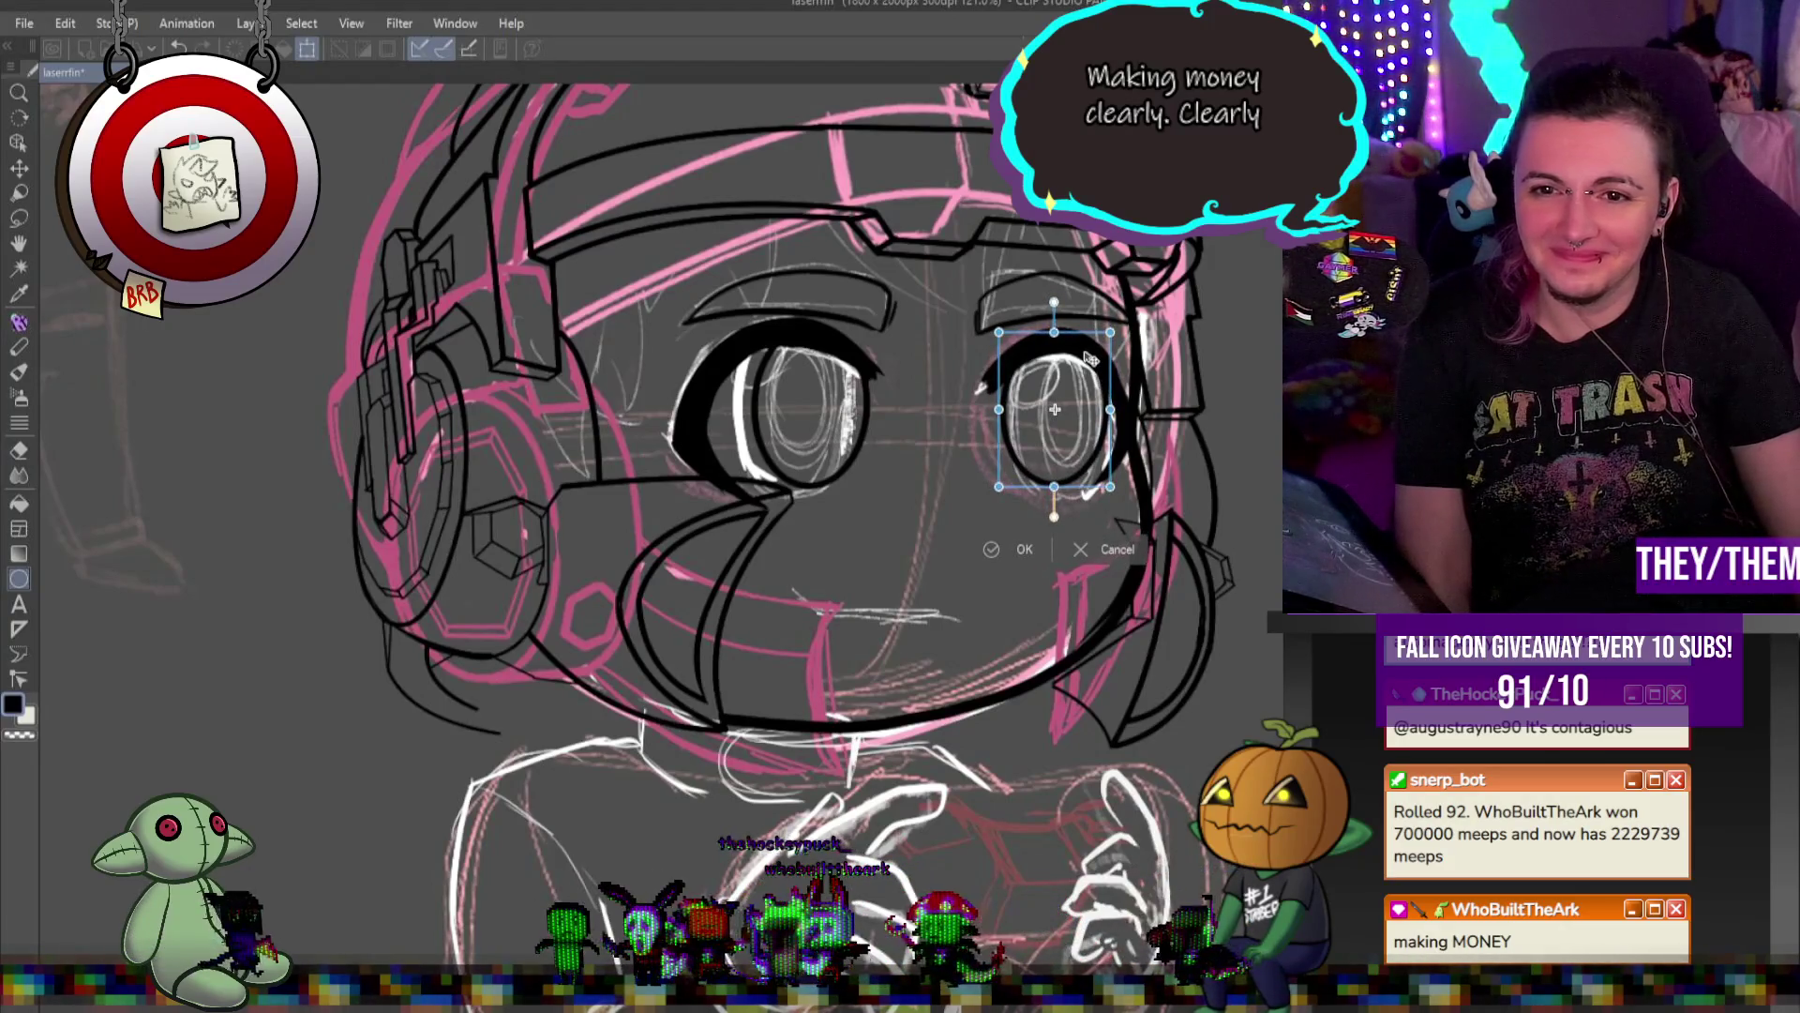
key("Return")
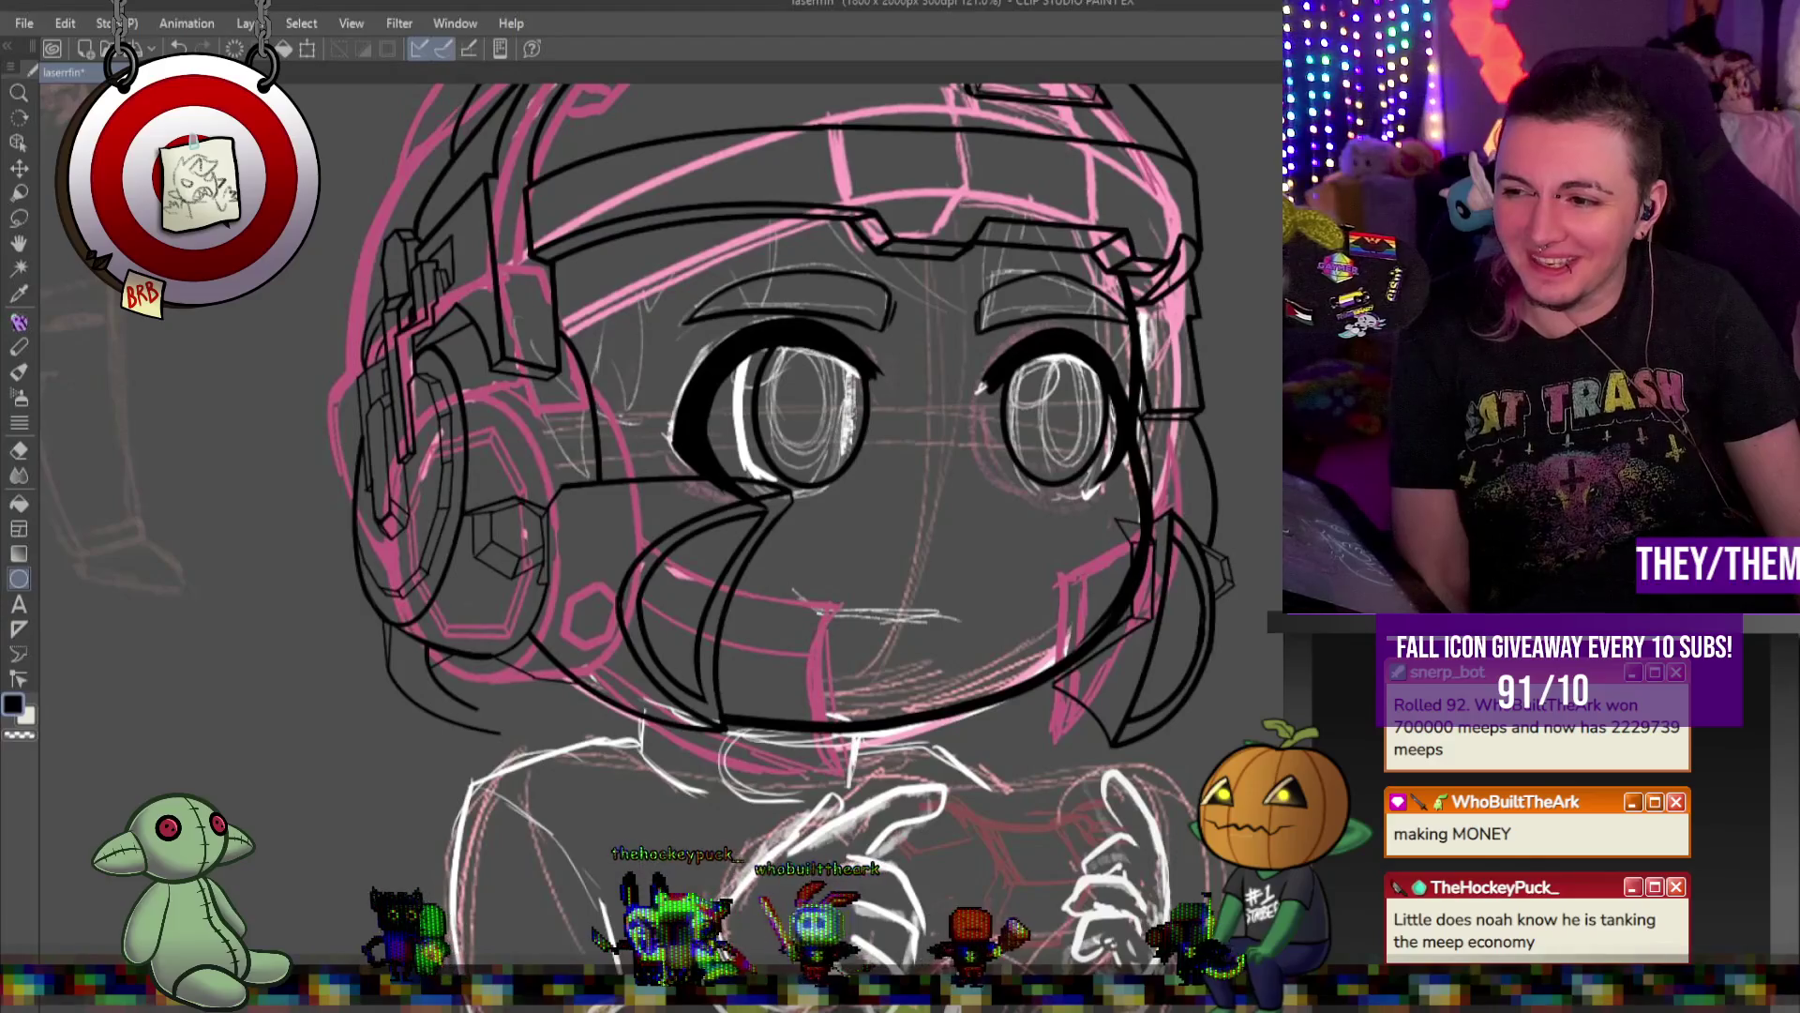
scroll(1004, 311, "down", 3)
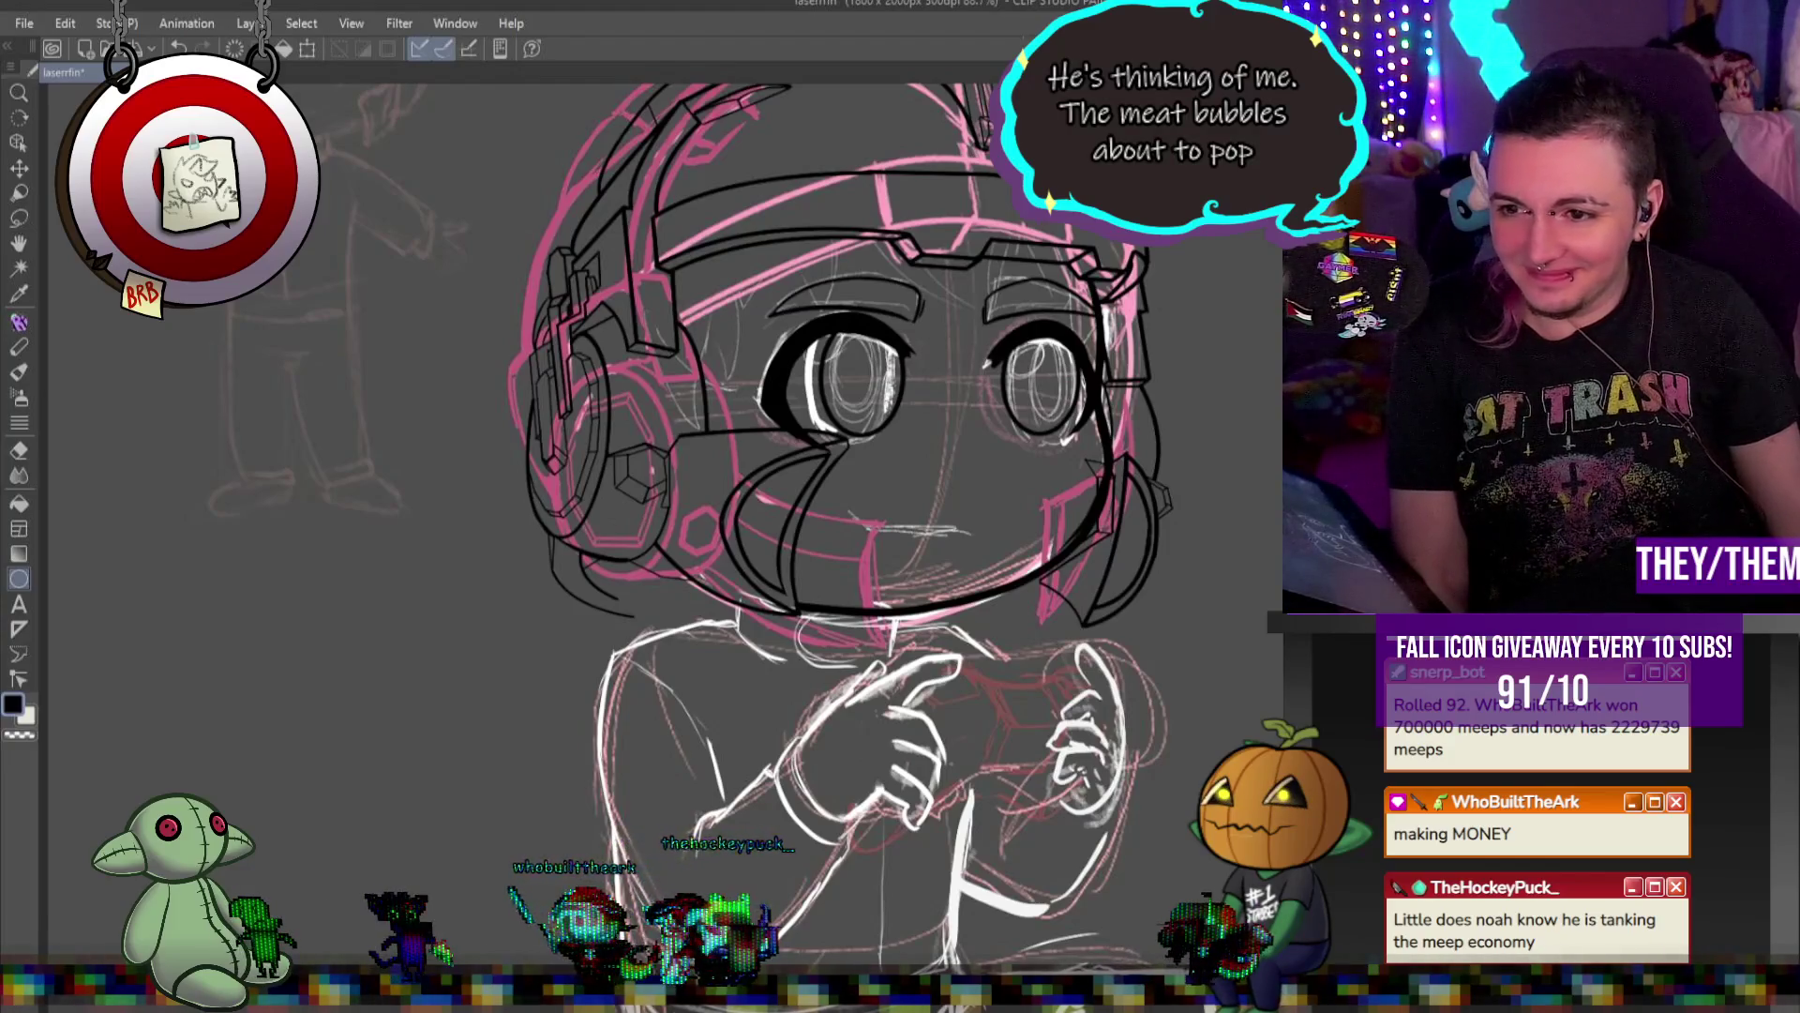
scroll(798, 443, "up", 4)
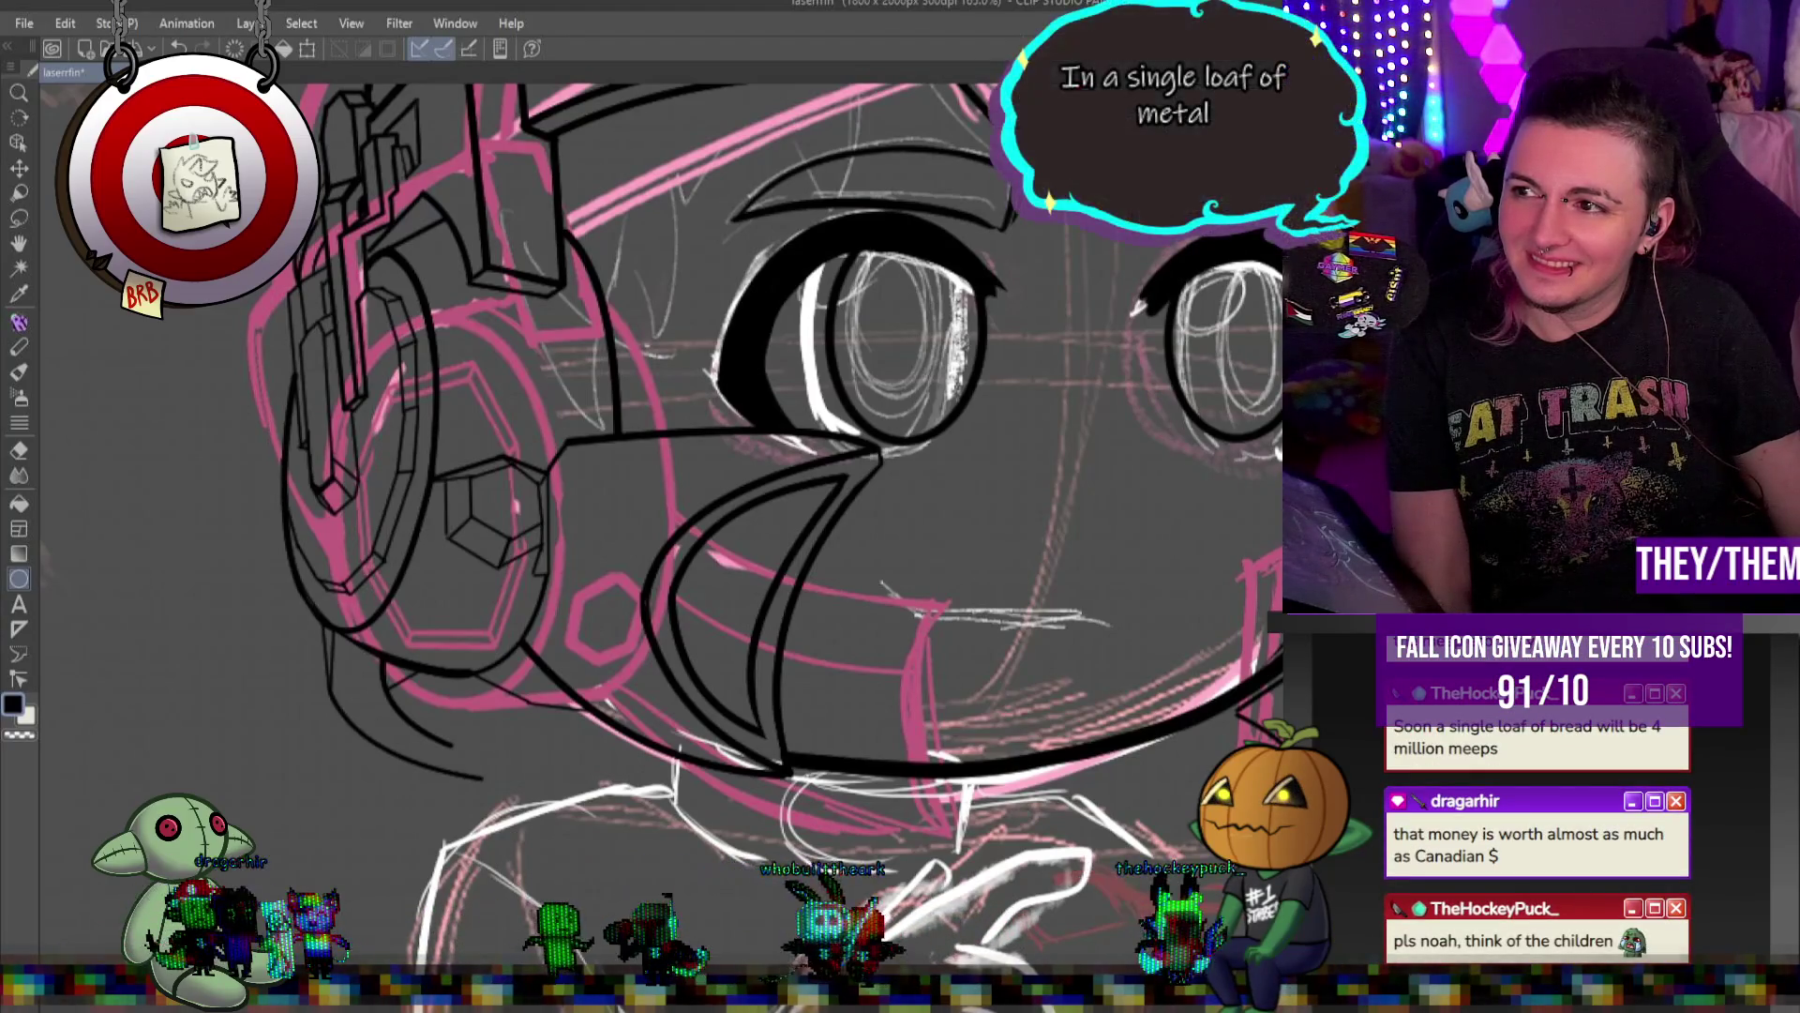
scroll(1250, 413, "down", 10)
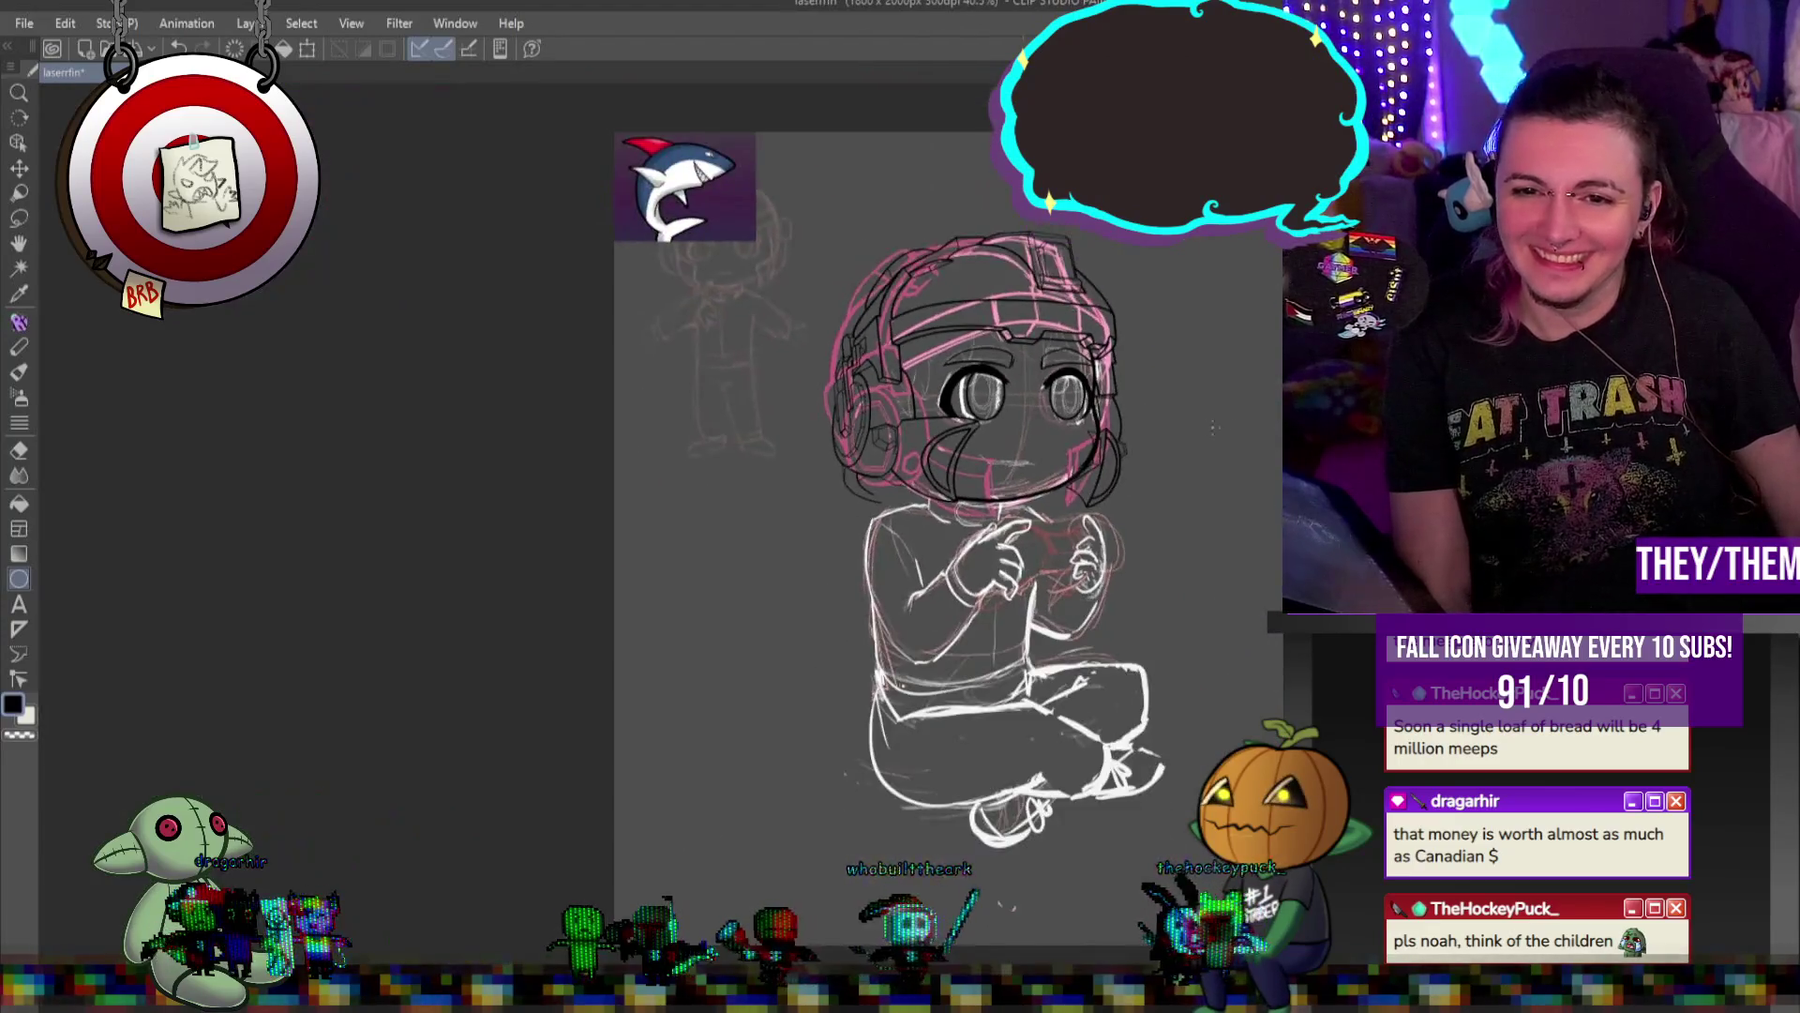
scroll(1250, 414, "up", 4)
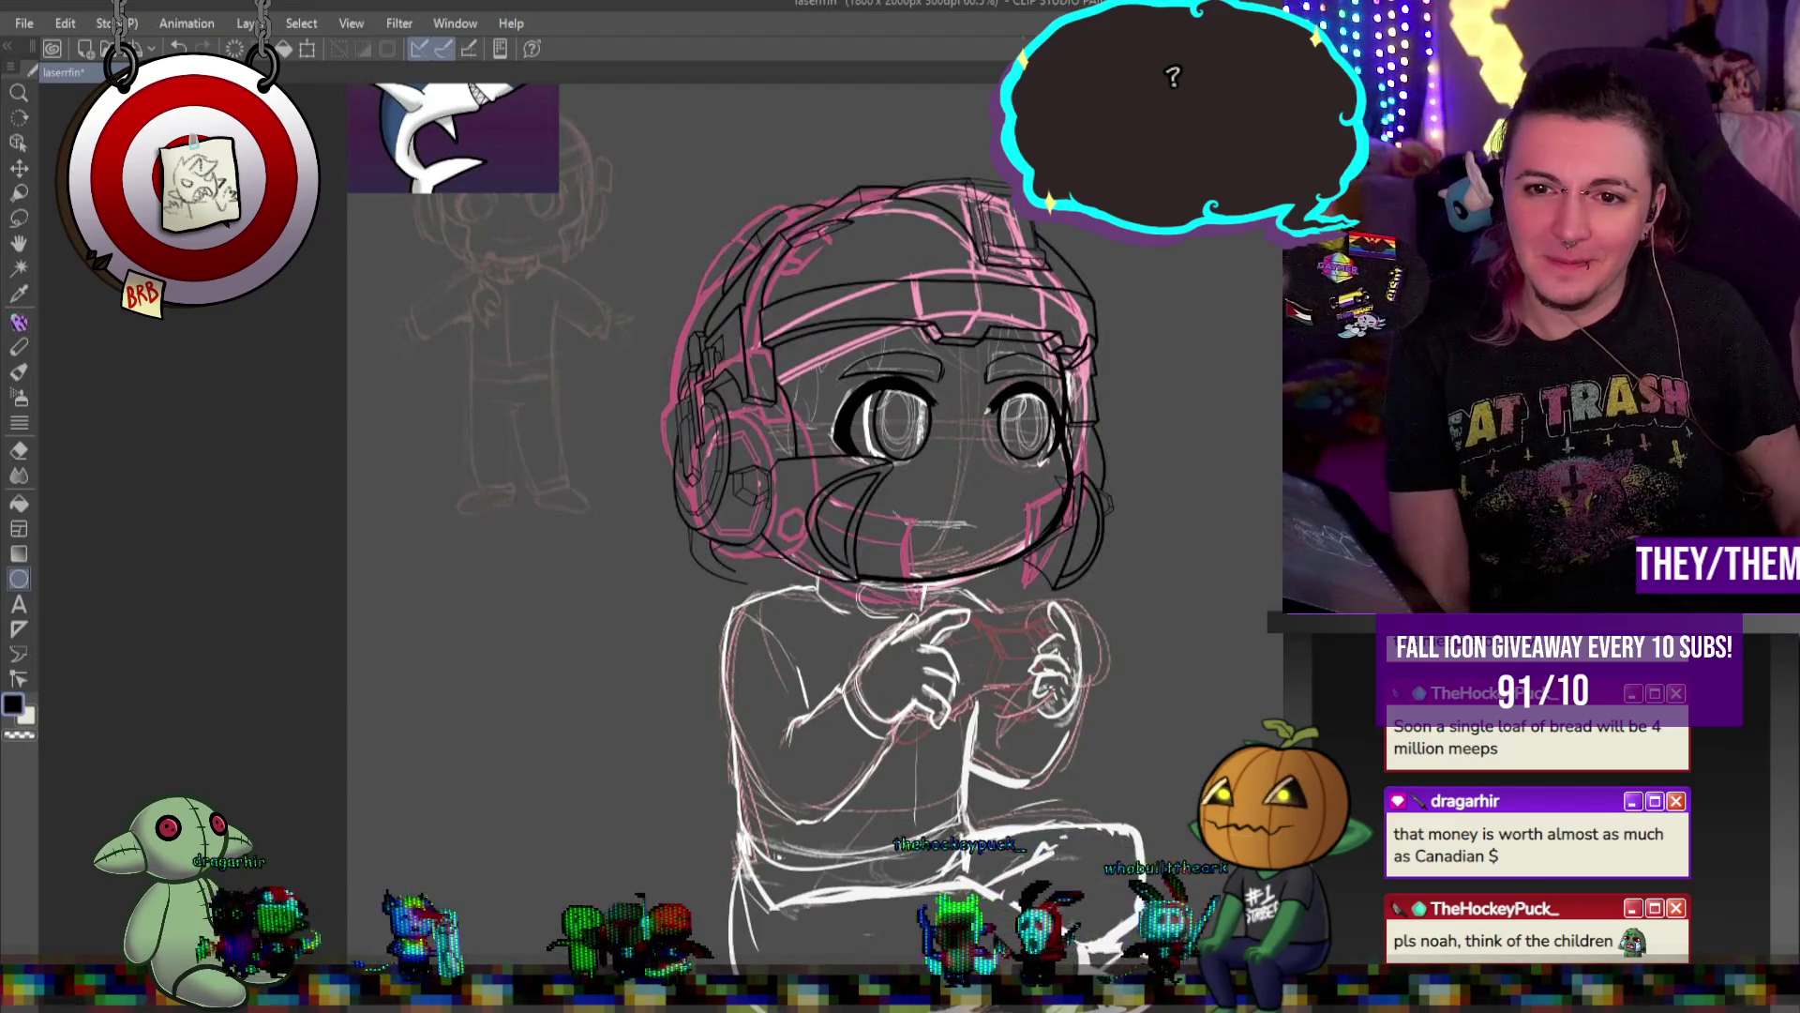
scroll(1097, 497, "down", 2)
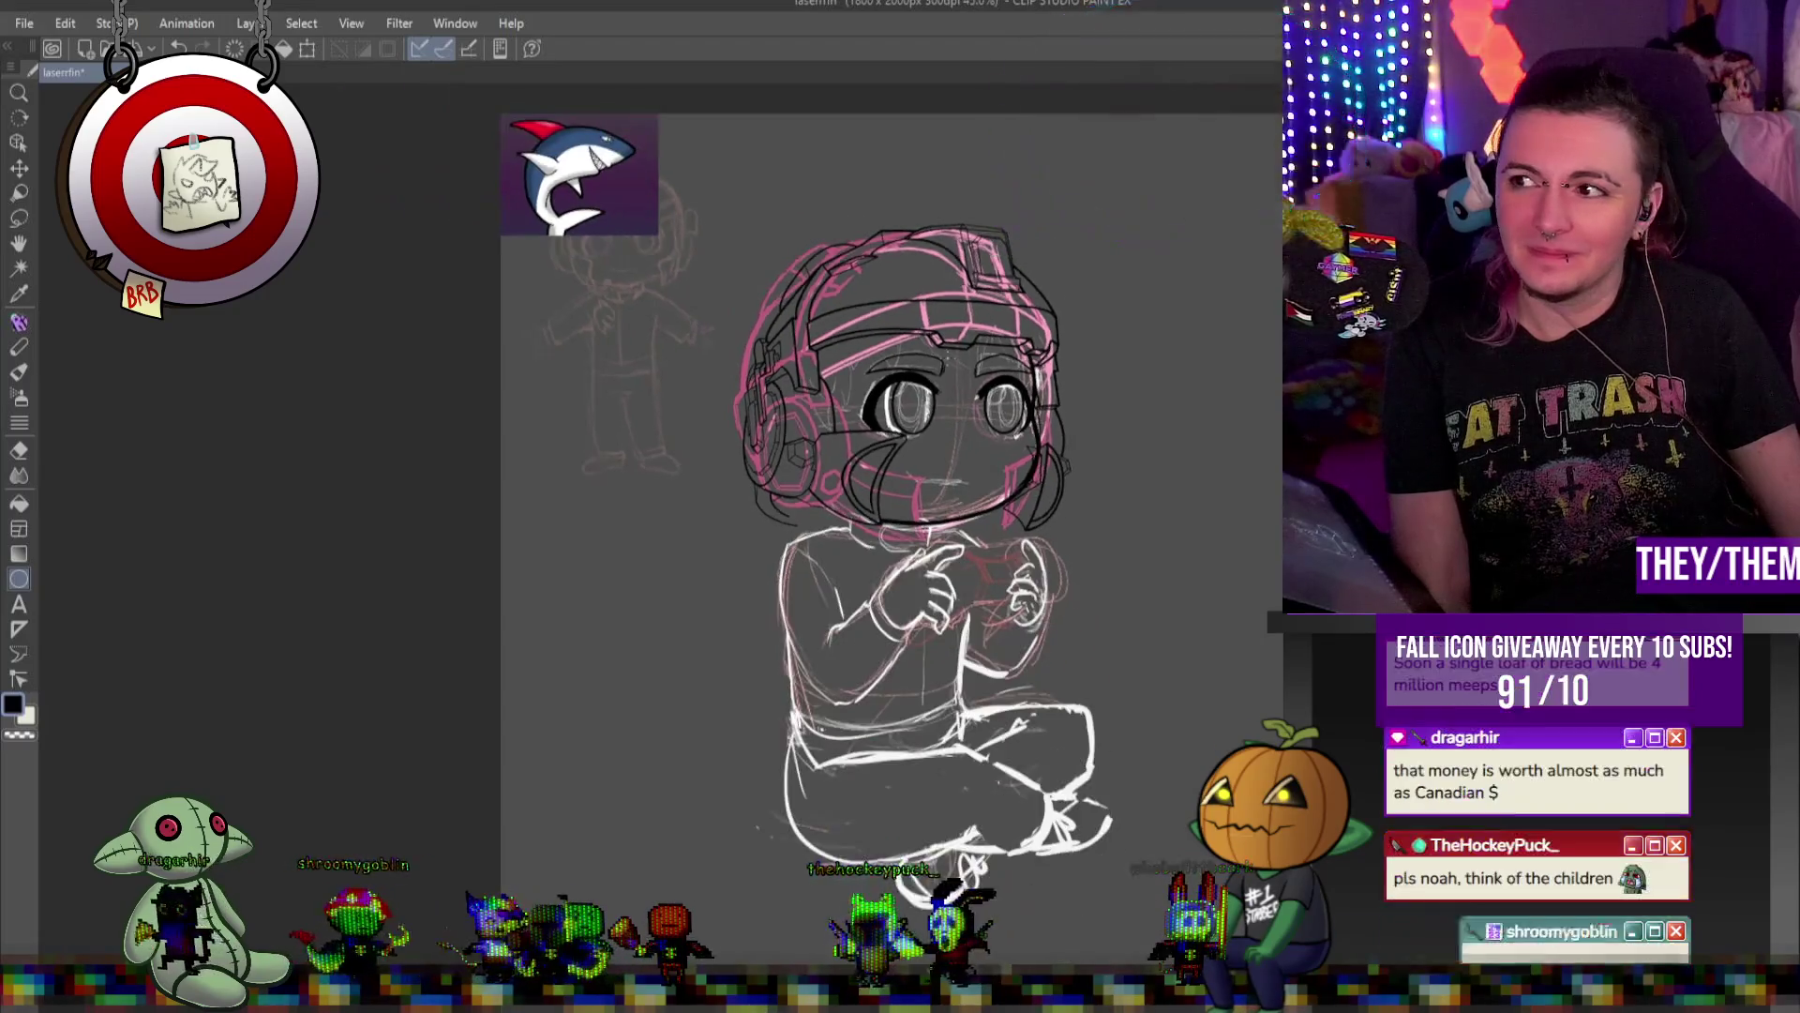
scroll(1091, 490, "up", 1)
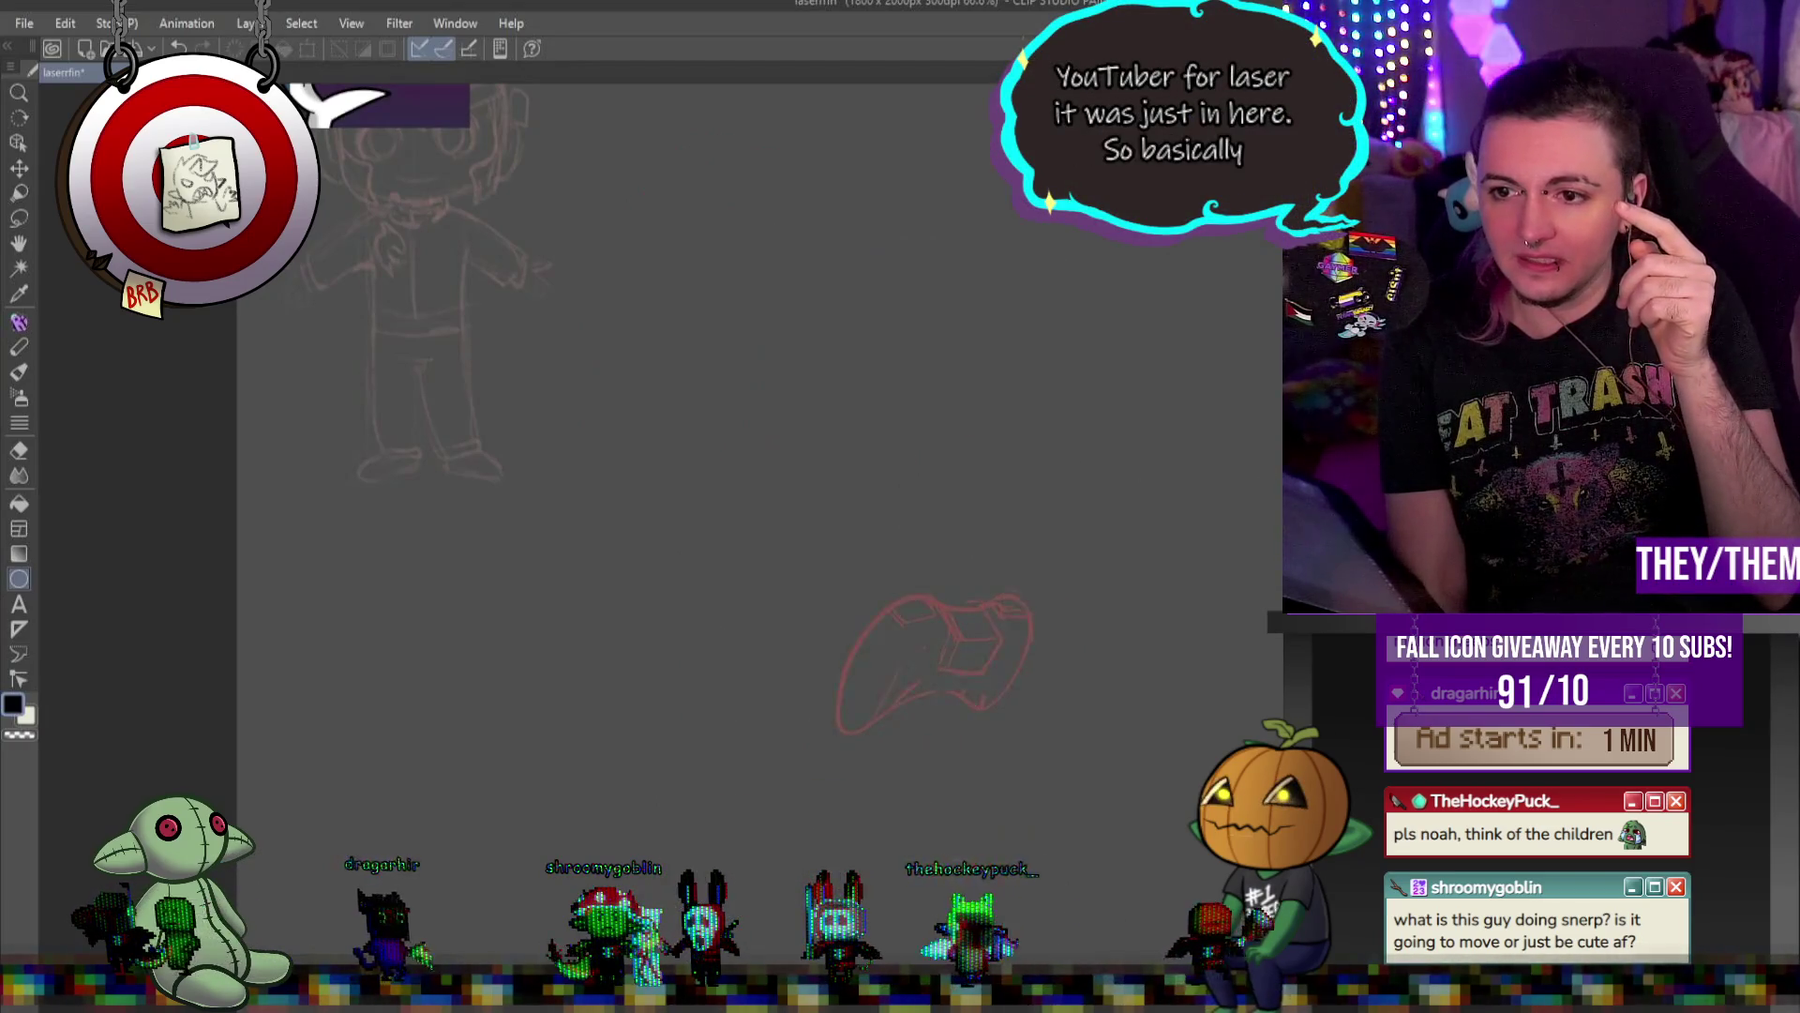
scroll(994, 400, "down", 3)
scroll(994, 400, "up", 1)
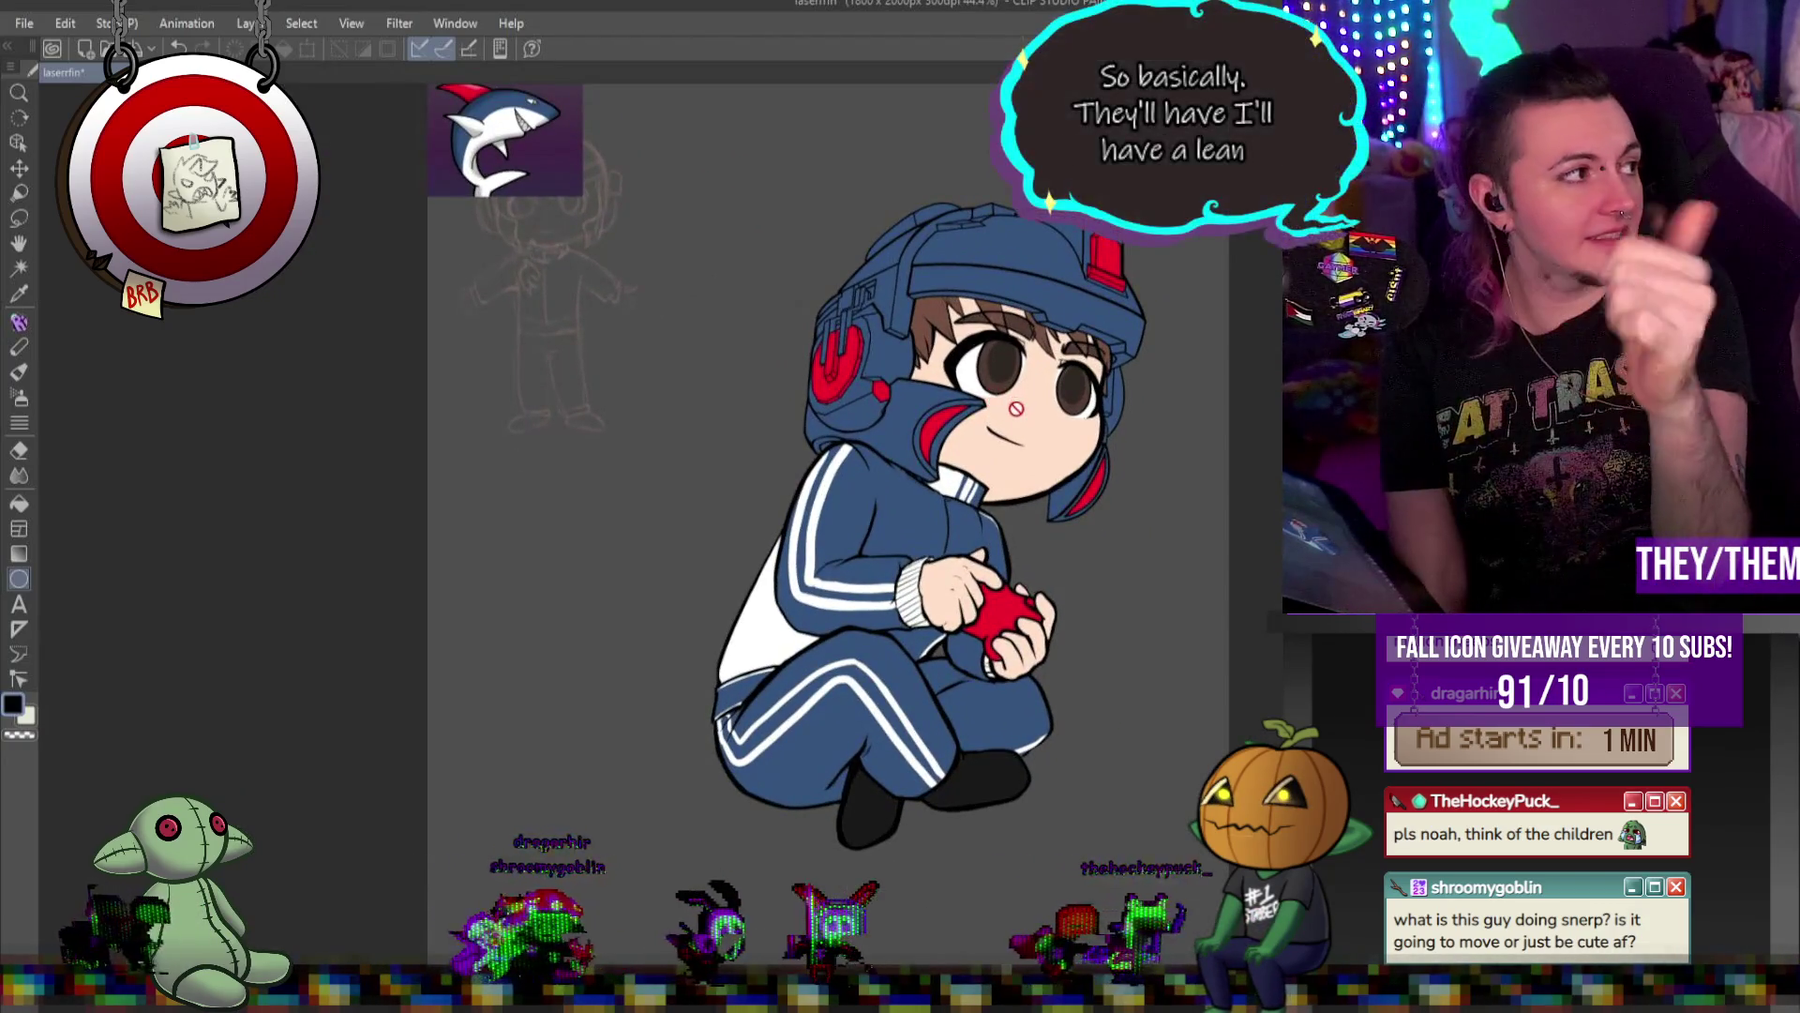
scroll(1014, 413, "down", 1)
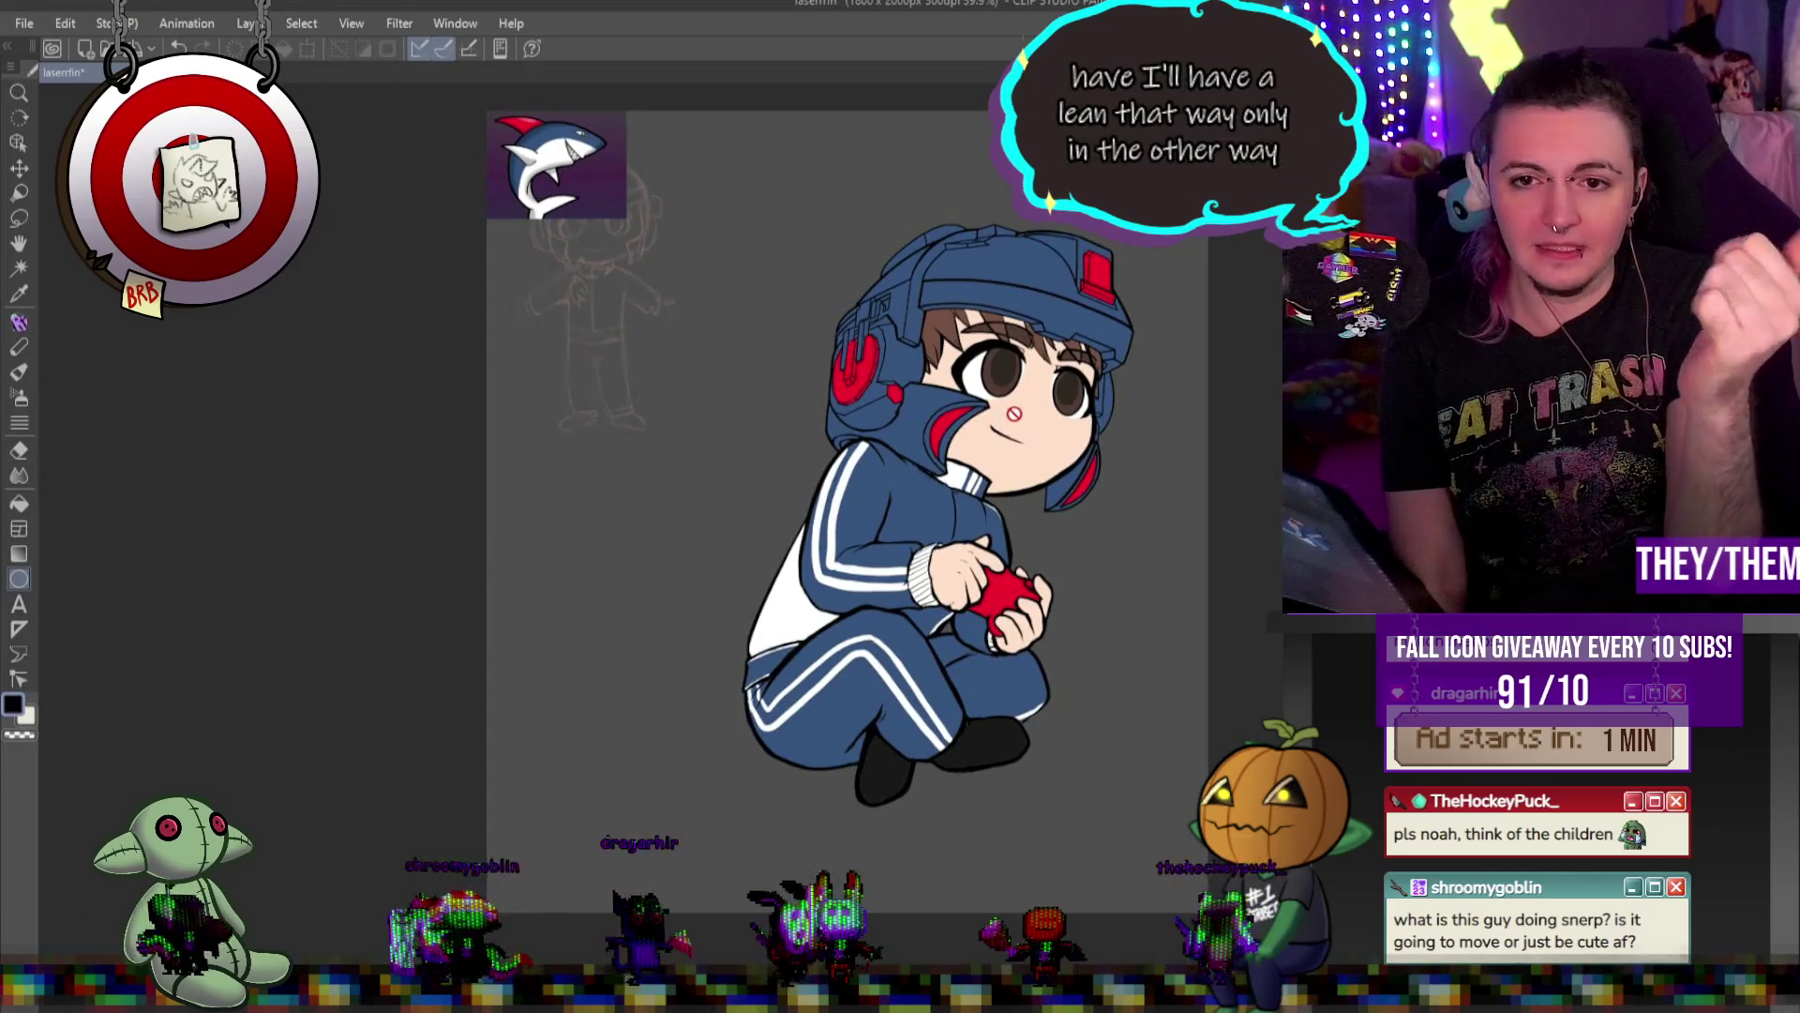
key("ctrl+z")
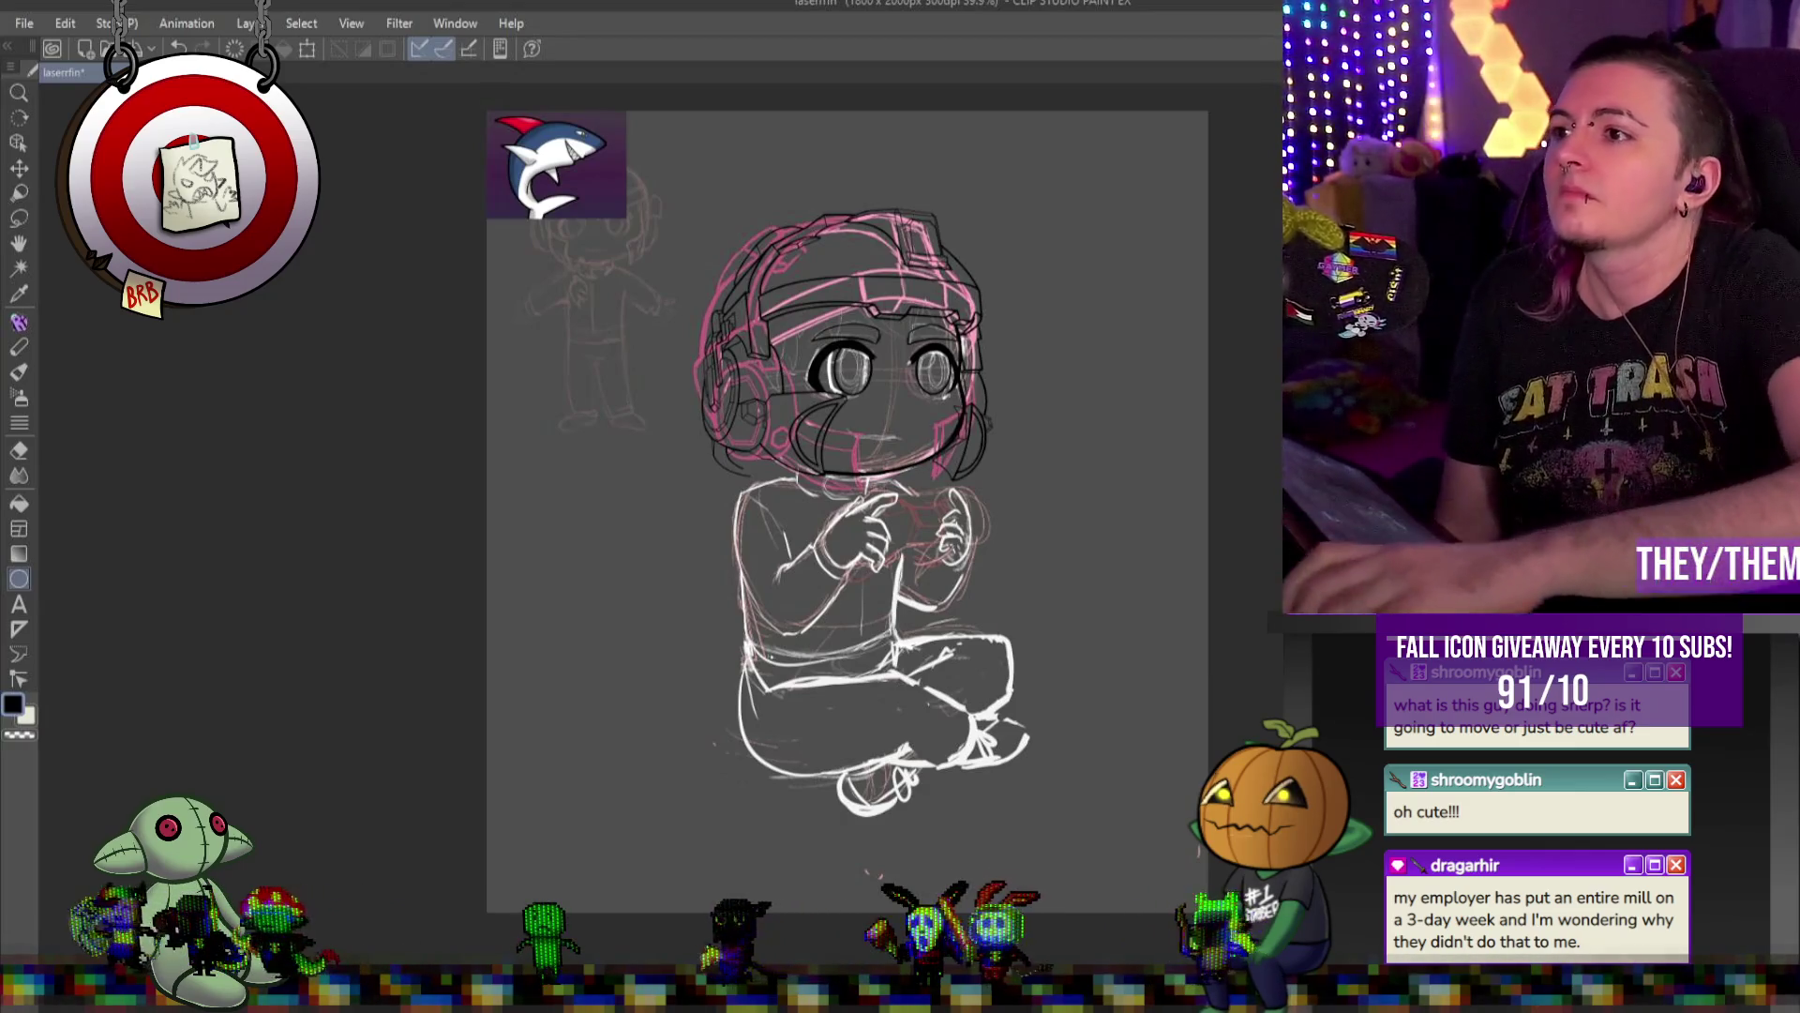
scroll(847, 343, "up", 3)
scroll(846, 343, "up", 1)
scroll(900, 389, "down", 4)
scroll(952, 410, "up", 2)
scroll(1203, 494, "up", 1)
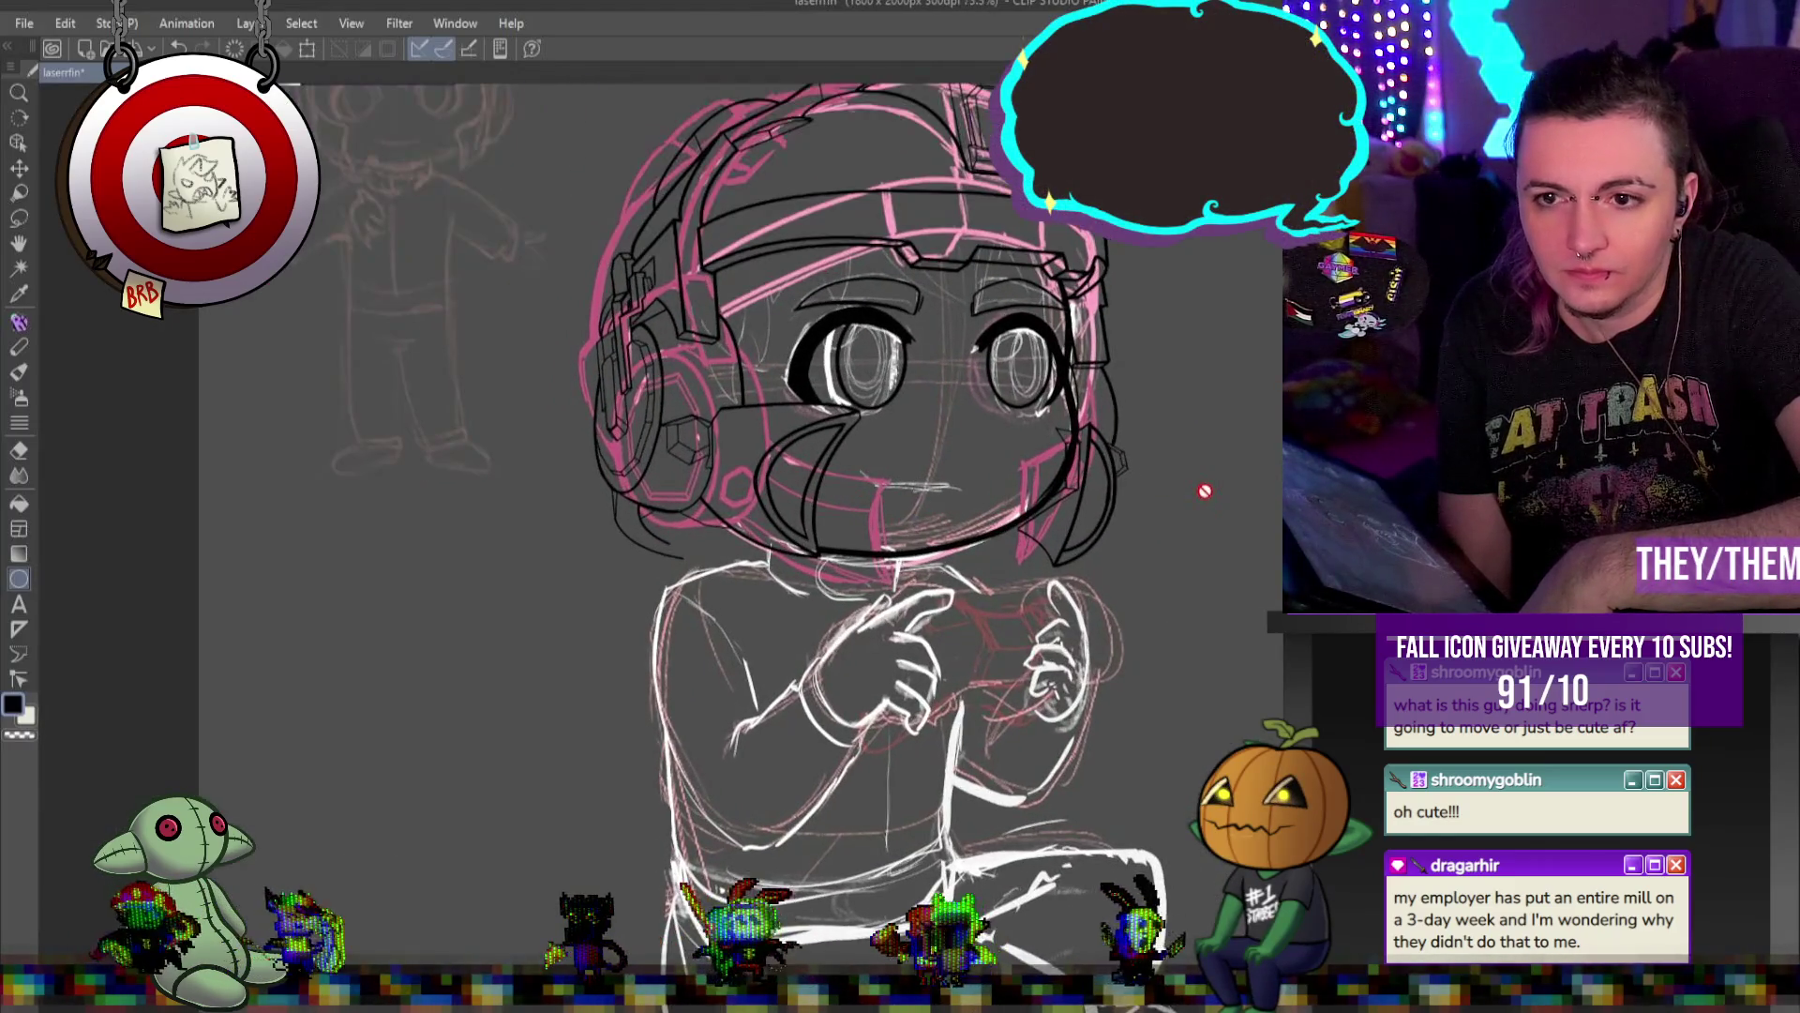
scroll(1234, 453, "down", 2)
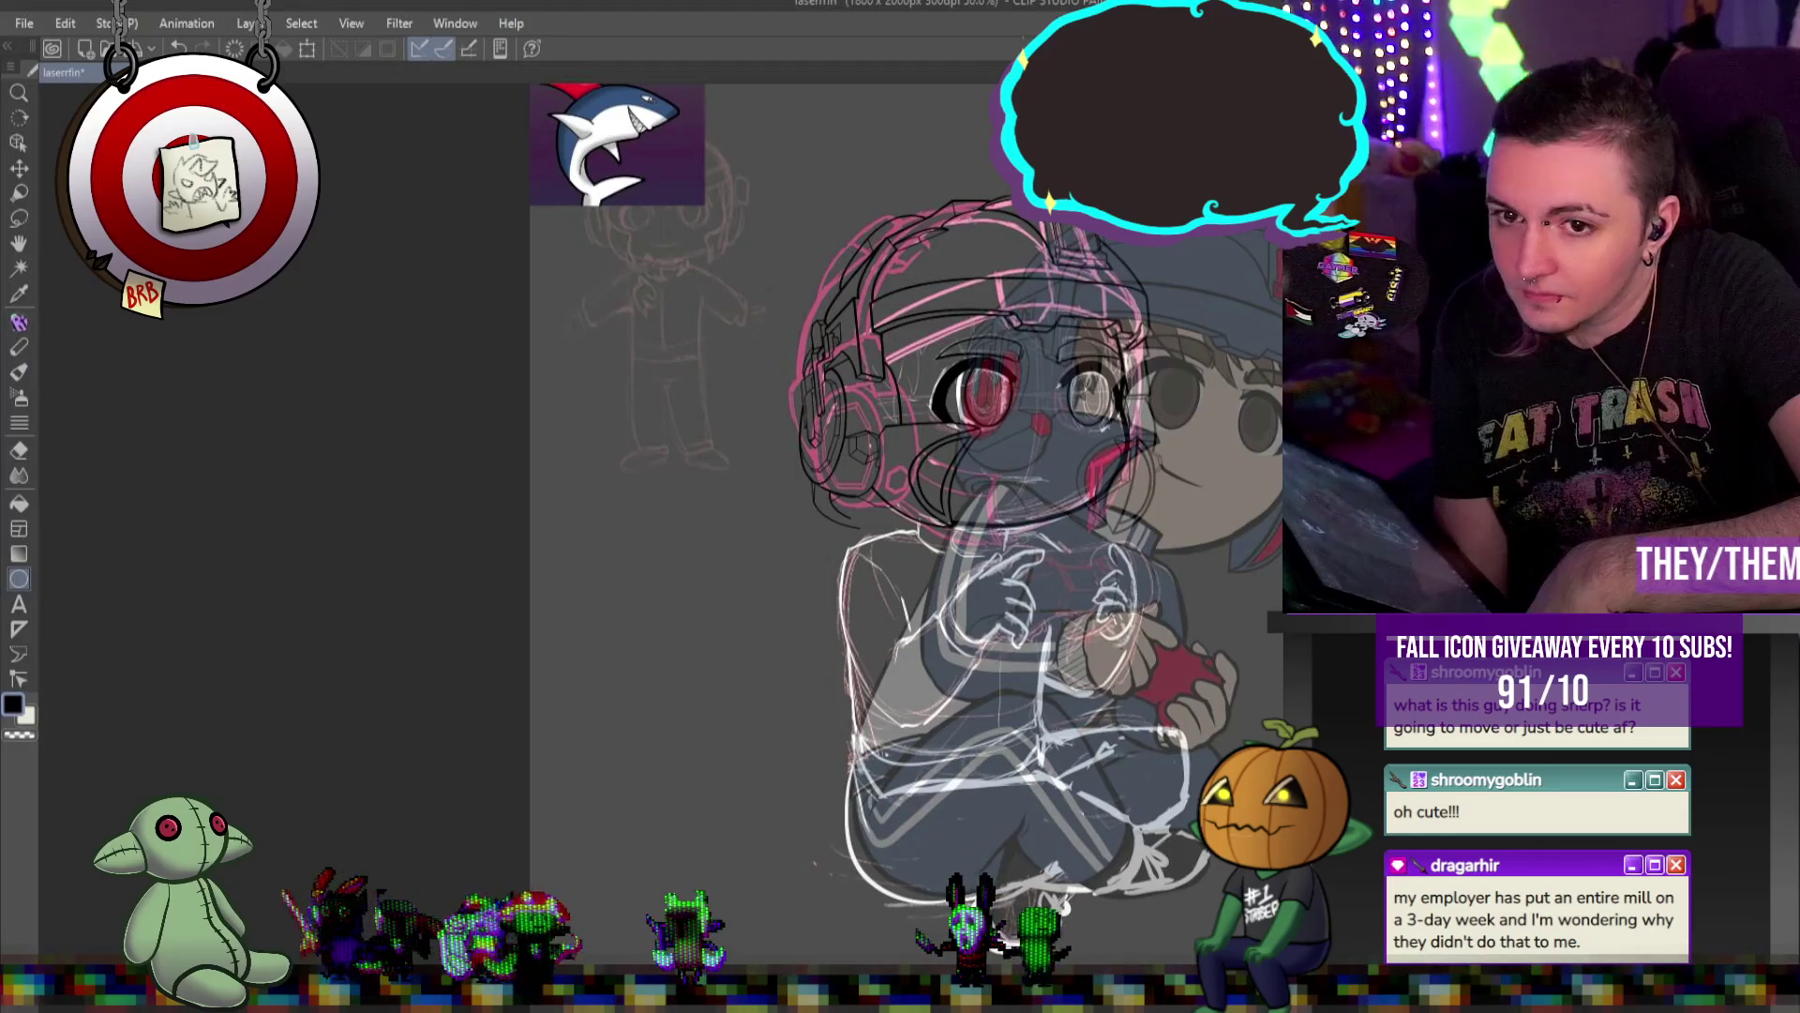
scroll(995, 512, "up", 5)
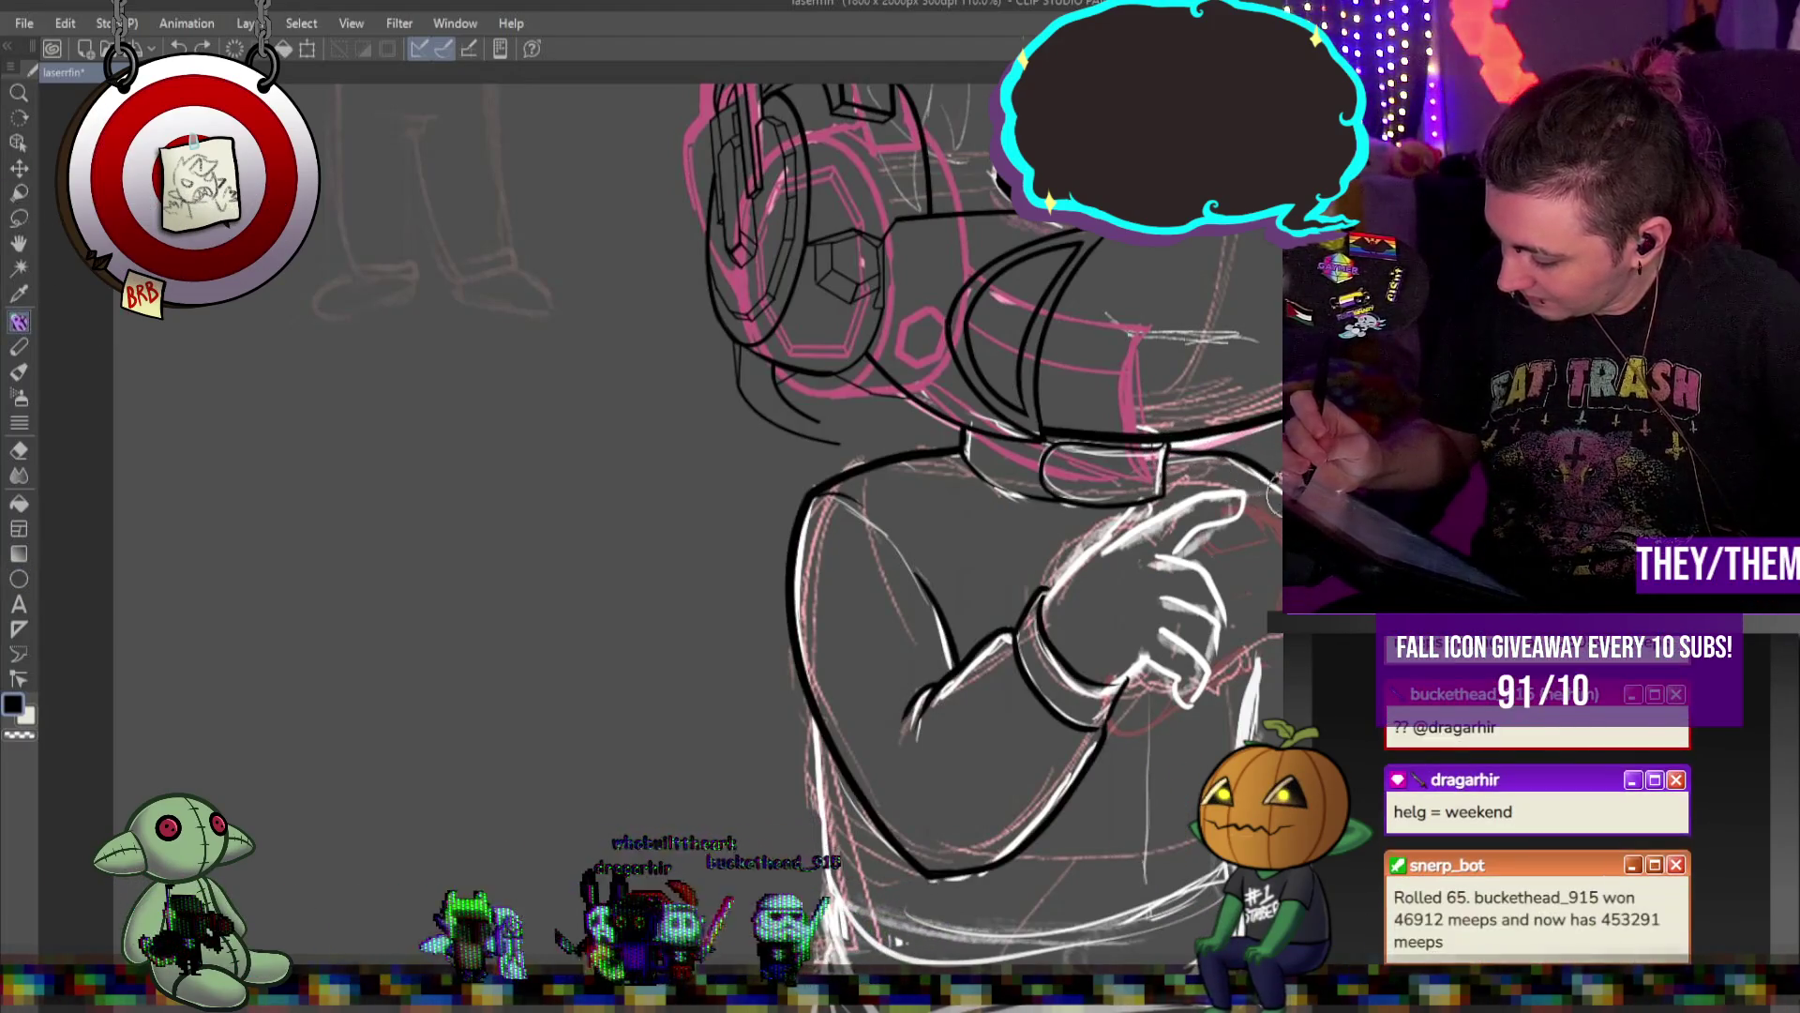
Ink the raised hand's outer edge and the crossed forearm outline, then hatch the sleeve cuff
left_click_drag(1256, 630, 1243, 720)
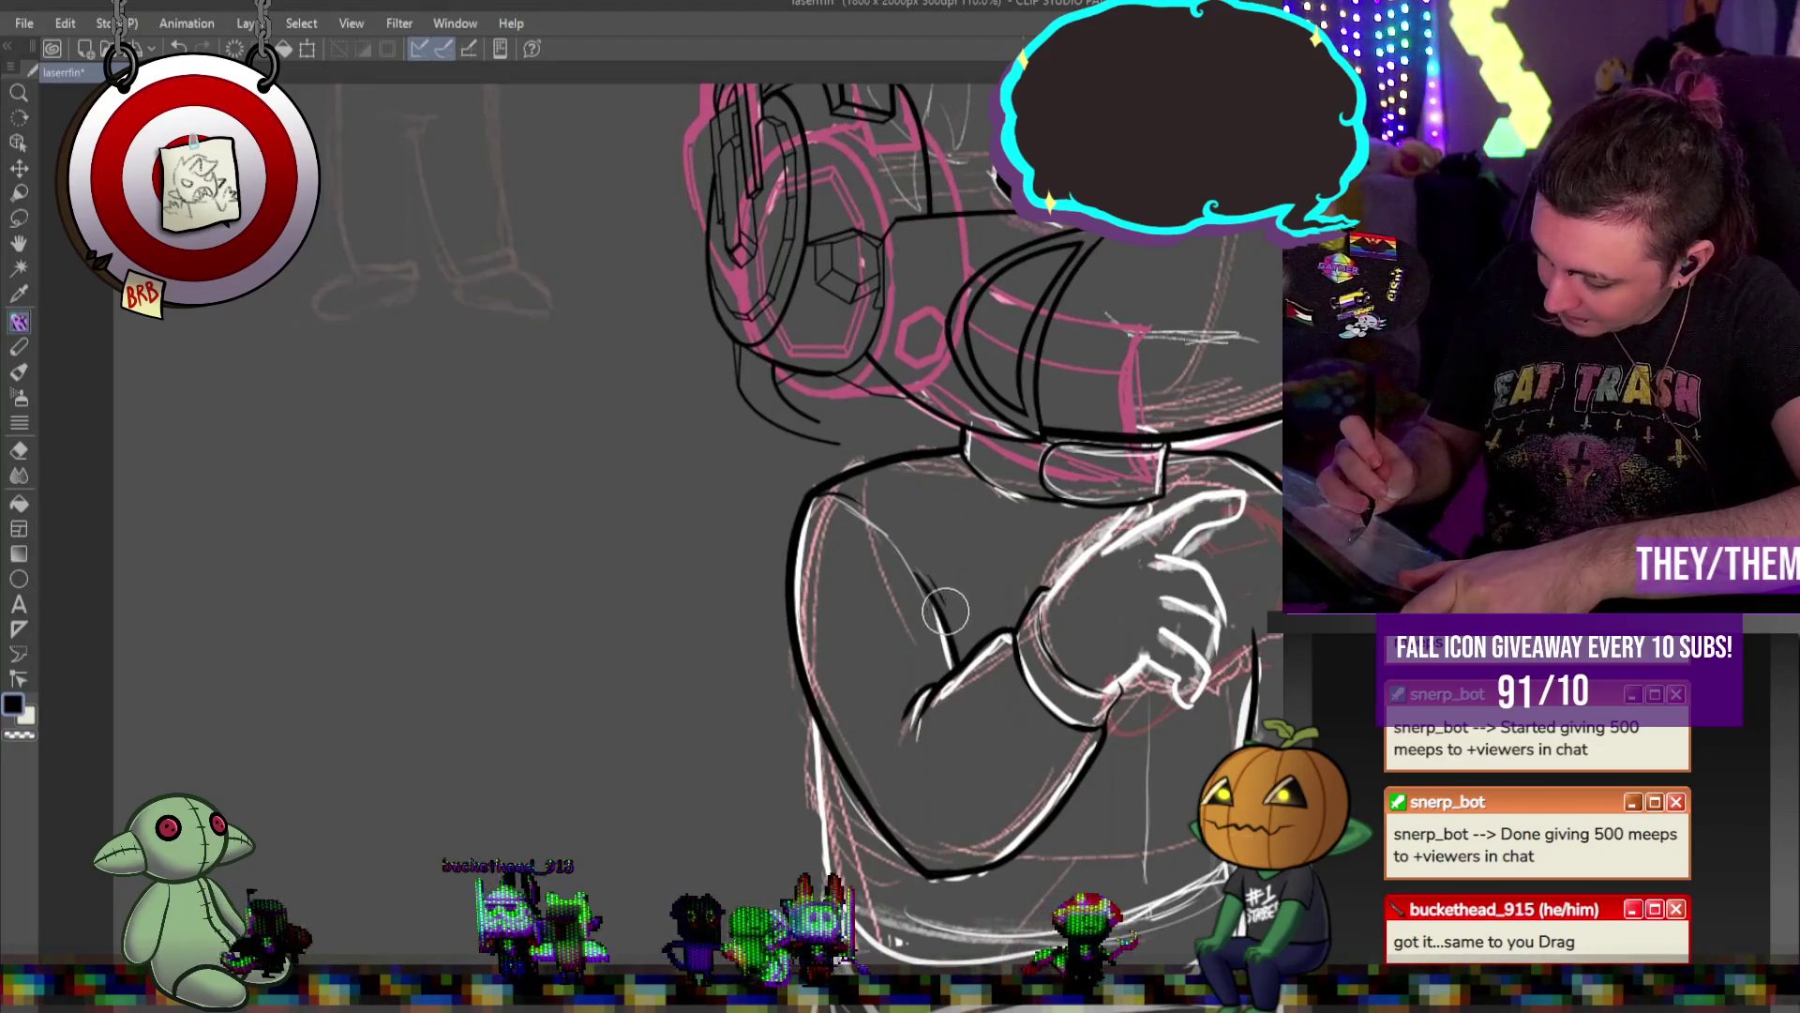
left_click_drag(1016, 637, 937, 683)
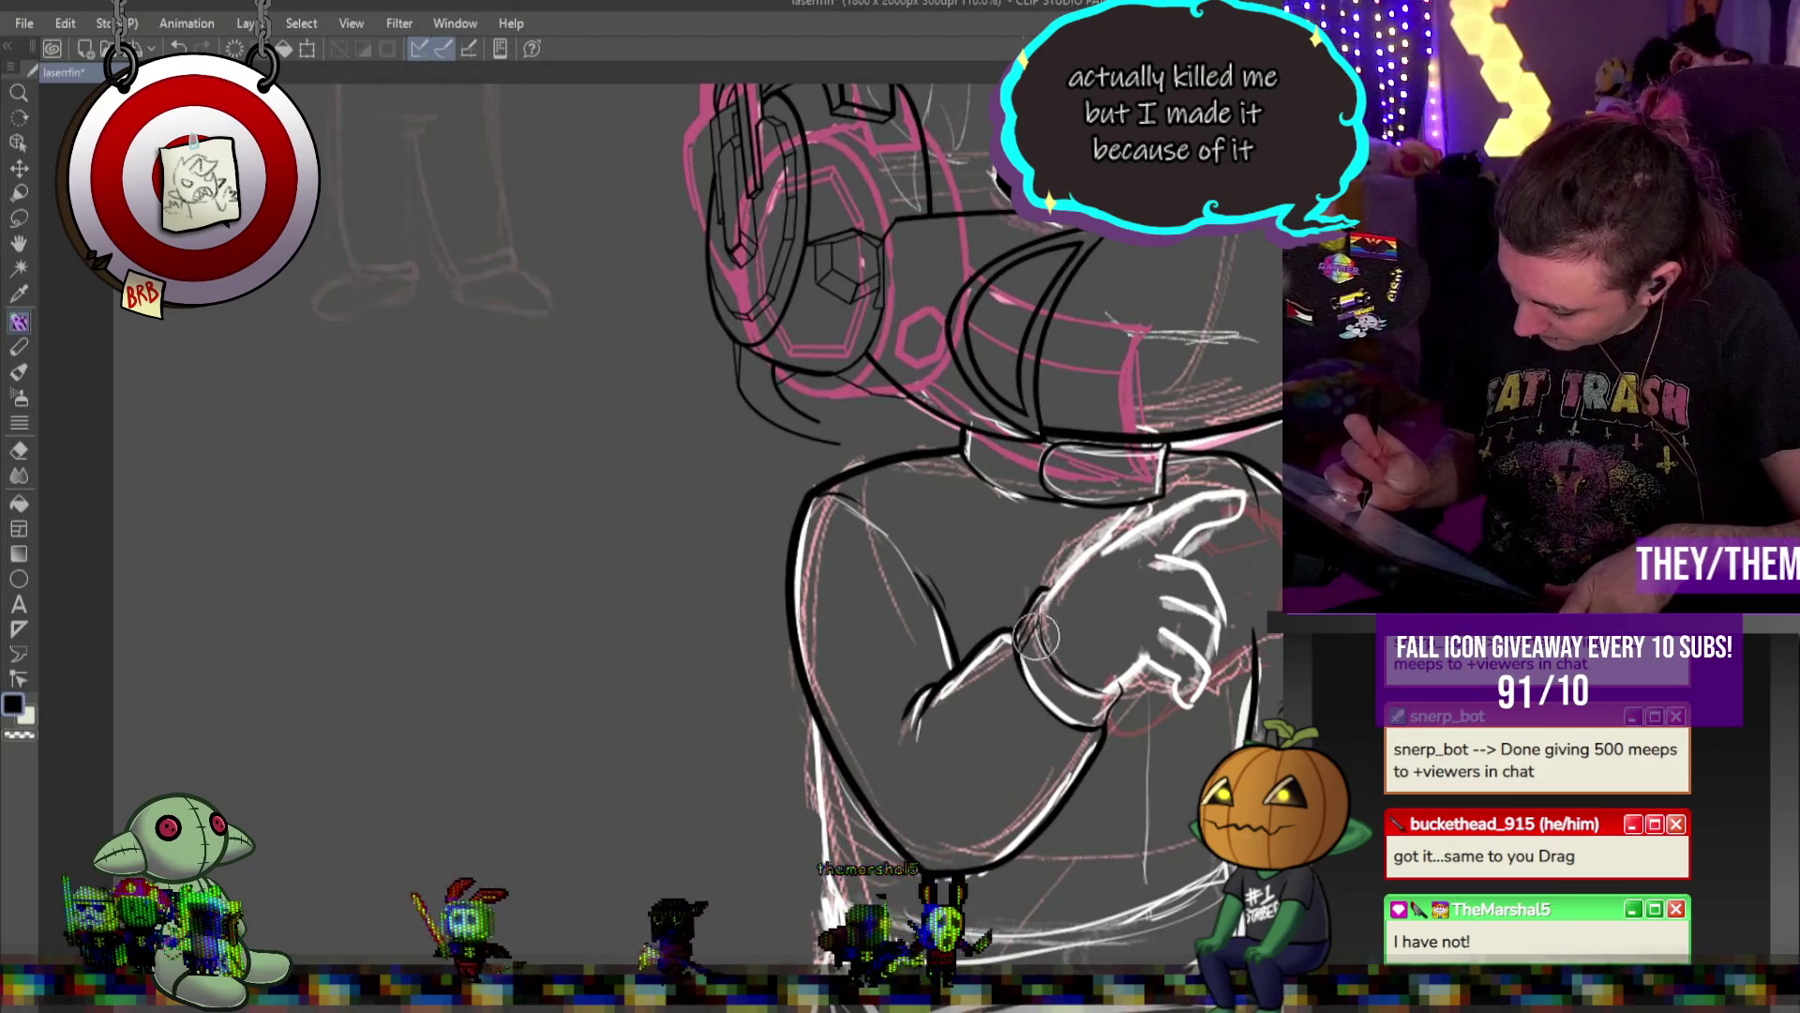
mouse_move(1044, 647)
left_mouse_down()
mouse_move(1057, 691)
mouse_move(1099, 698)
left_mouse_up()
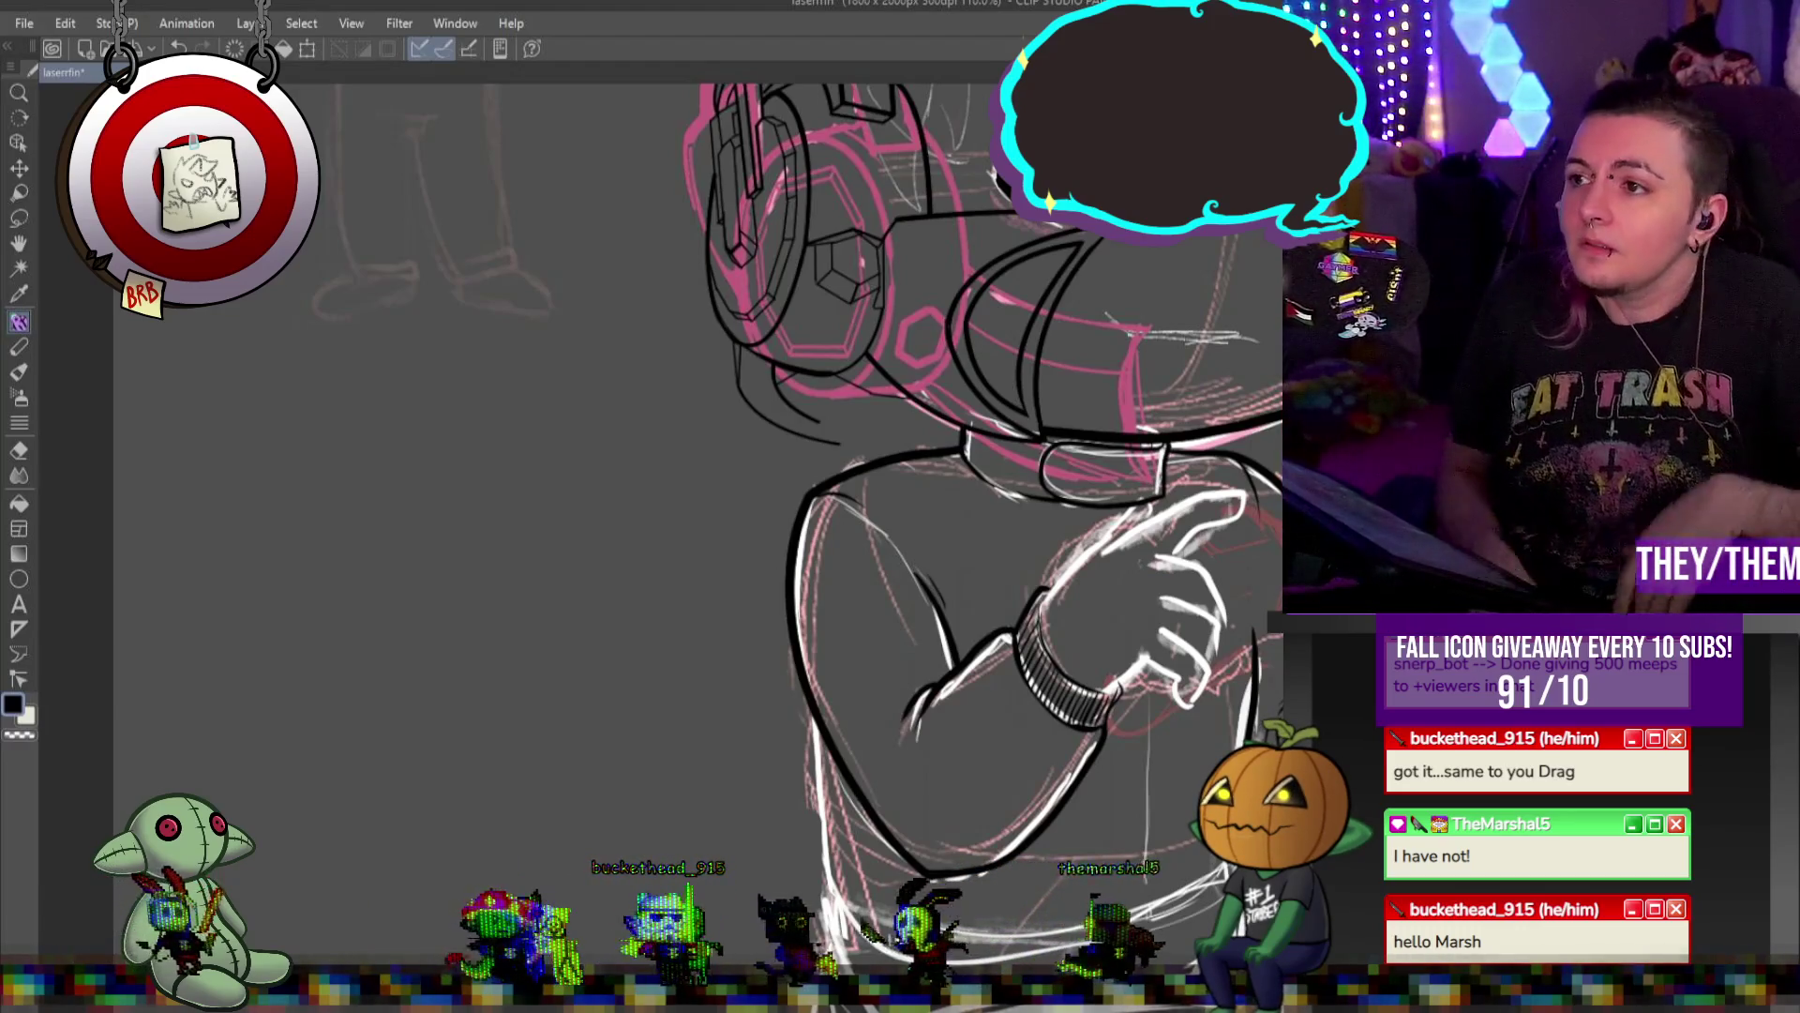
scroll(1248, 320, "down", 2)
scroll(1153, 481, "up", 3)
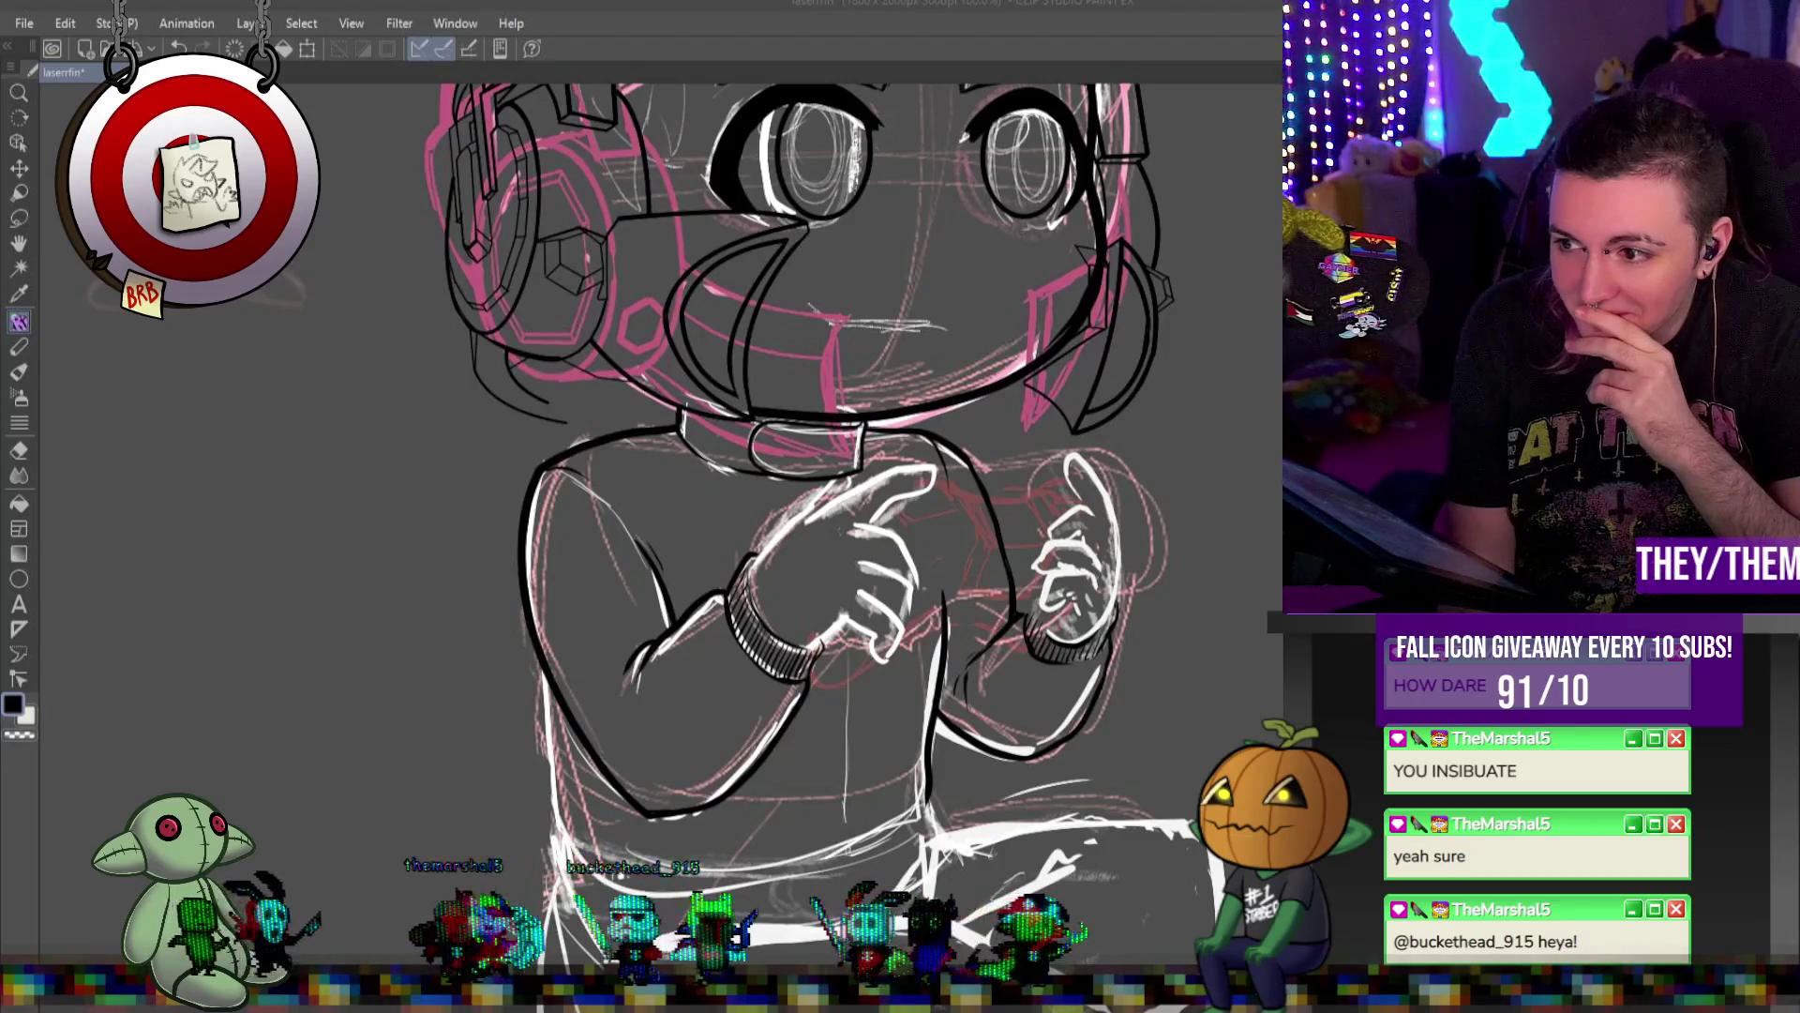
scroll(1185, 639, "down", 5)
Darken the hatching on the second wrist cuff and ink a long stroke down the torso's left side
scroll(1062, 589, "up", 3)
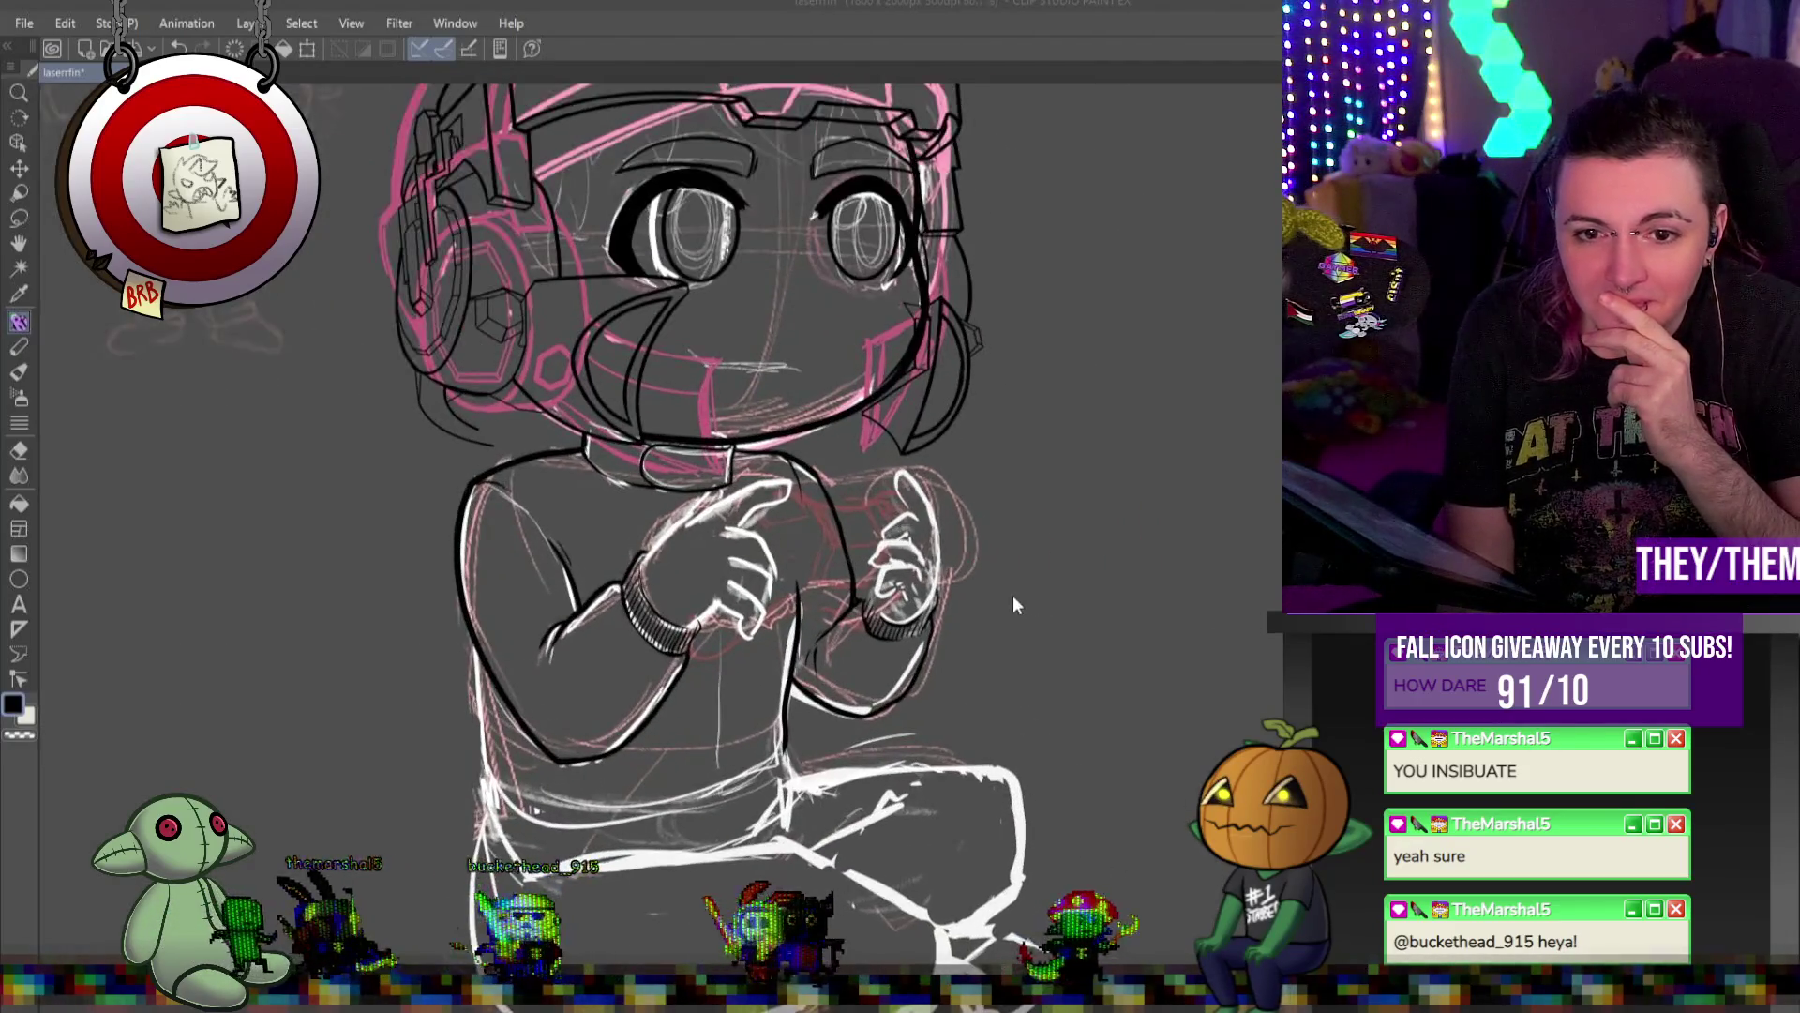
scroll(951, 647, "up", 2)
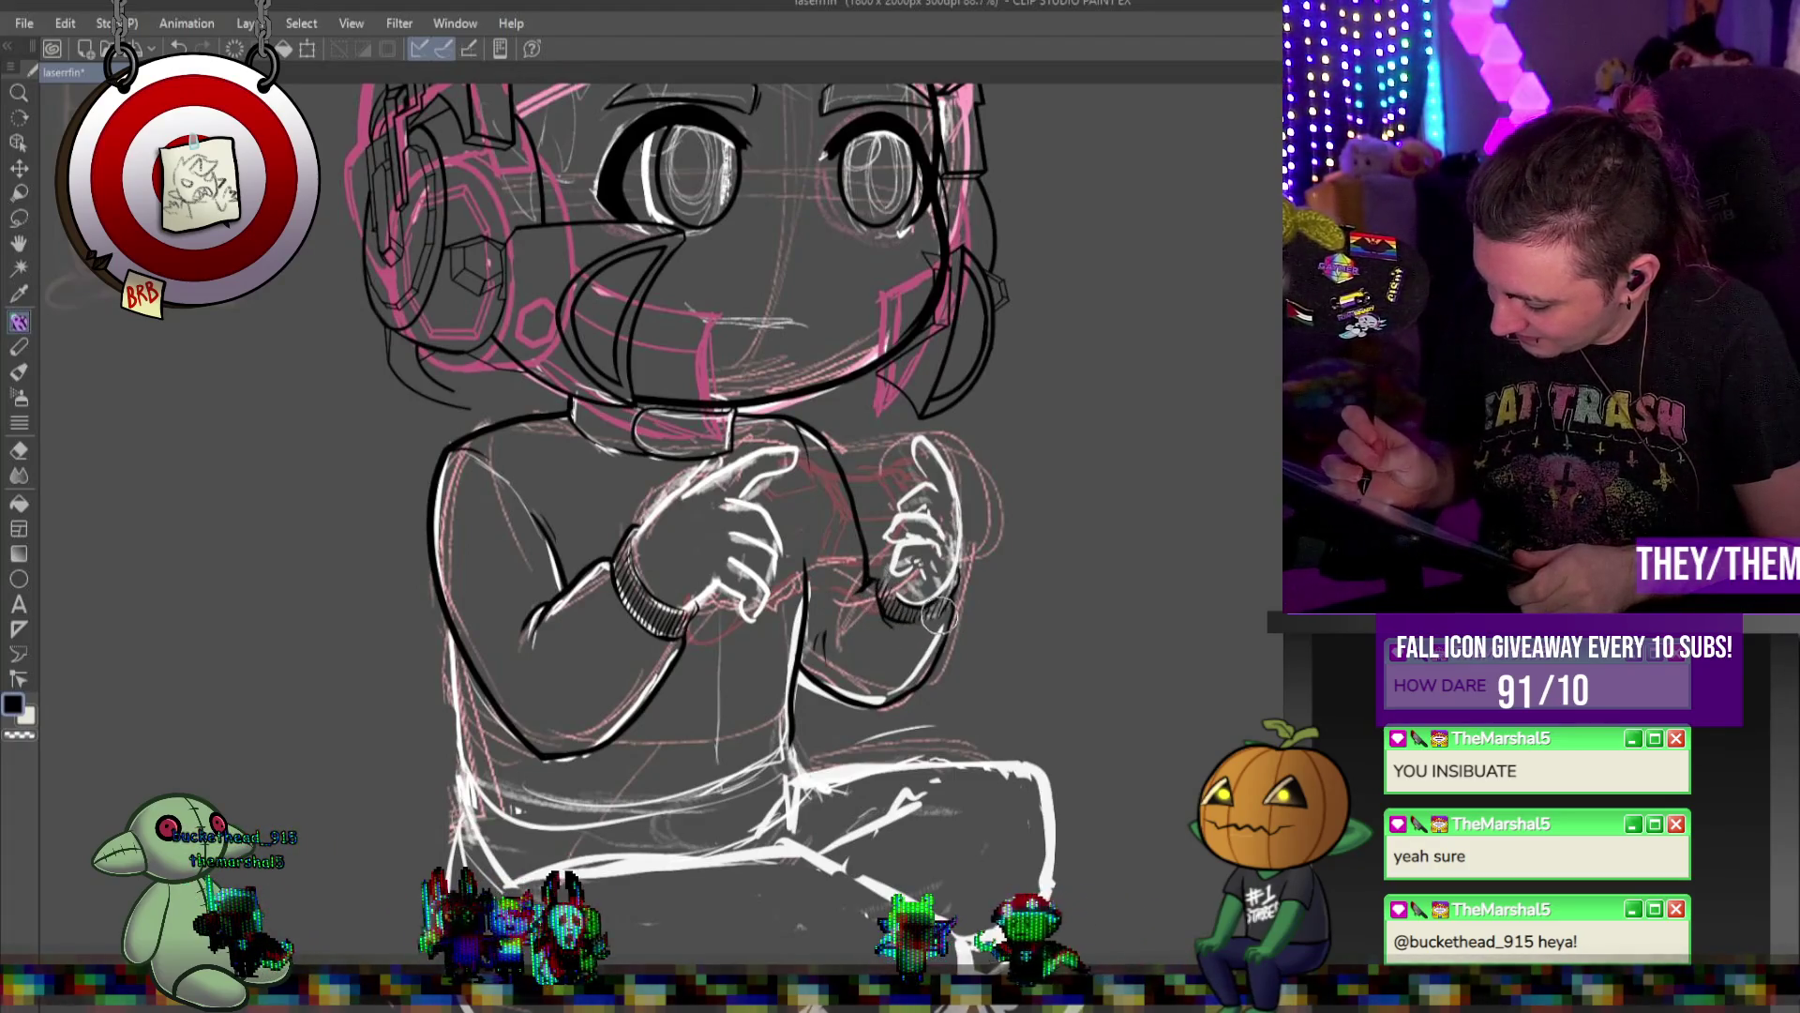
left_click_drag(918, 622, 917, 591)
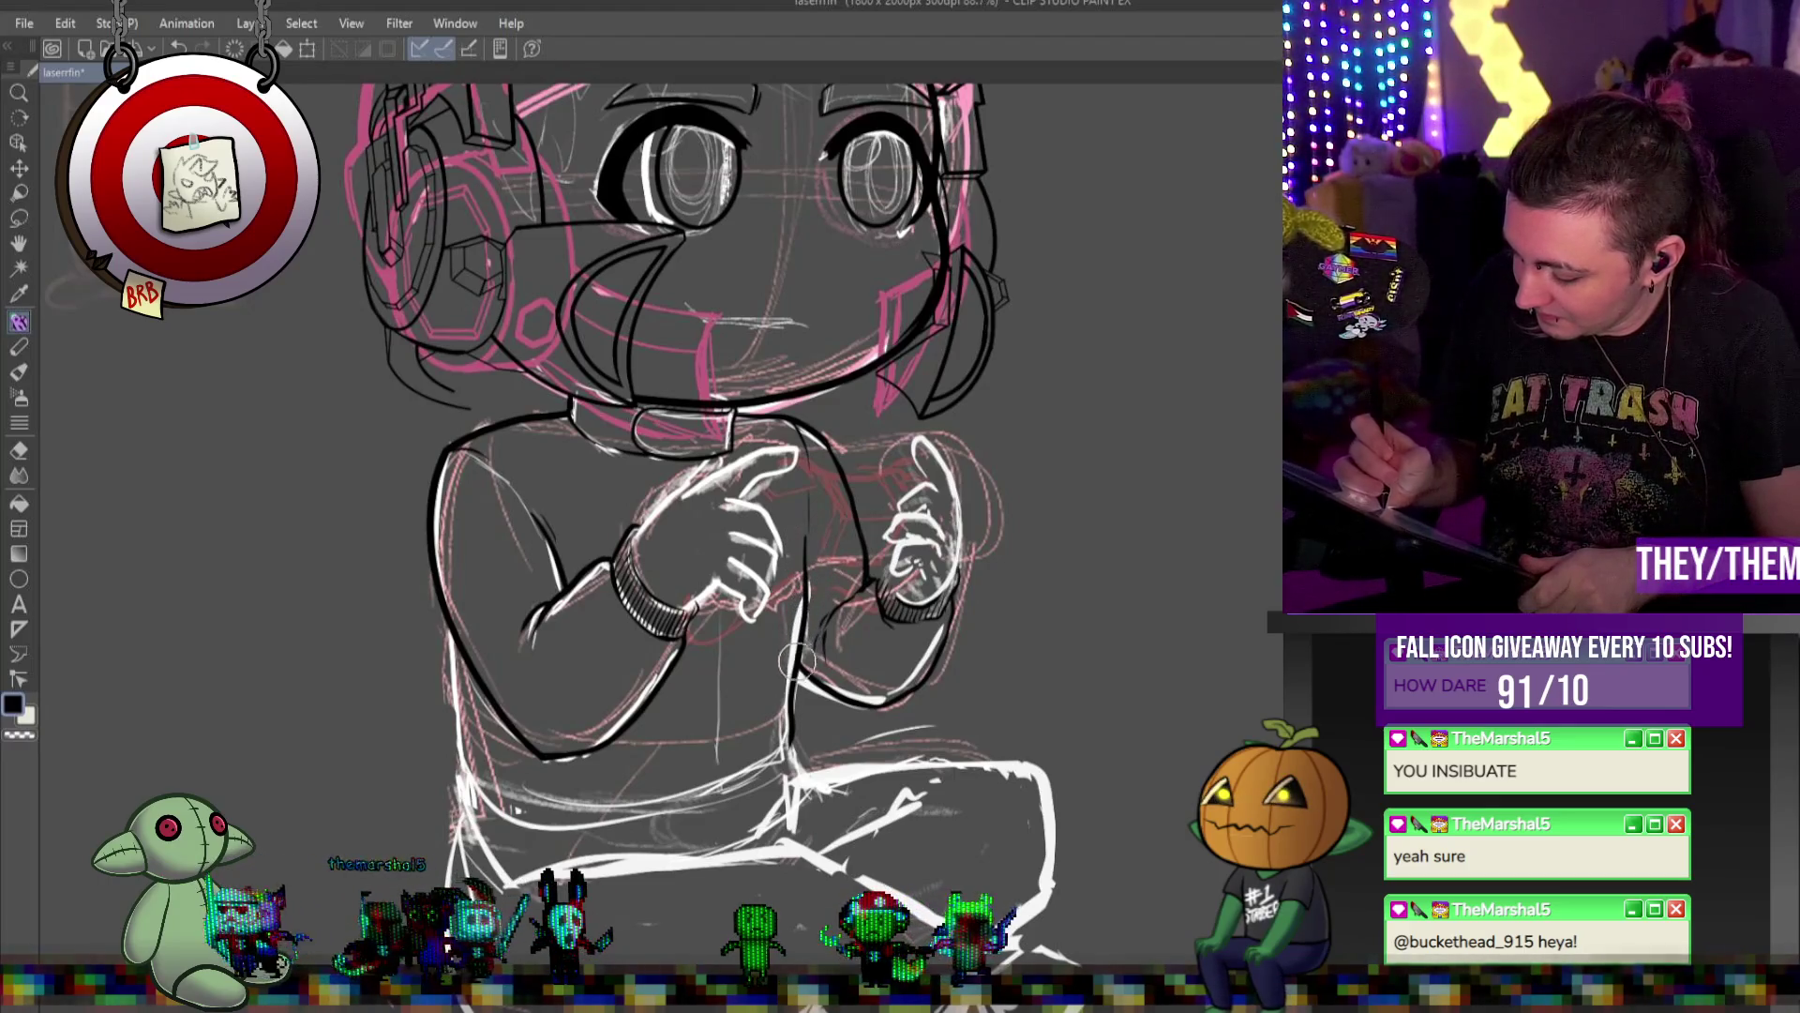
mouse_move(441, 603)
left_mouse_down()
mouse_move(469, 801)
mouse_move(495, 856)
left_mouse_up()
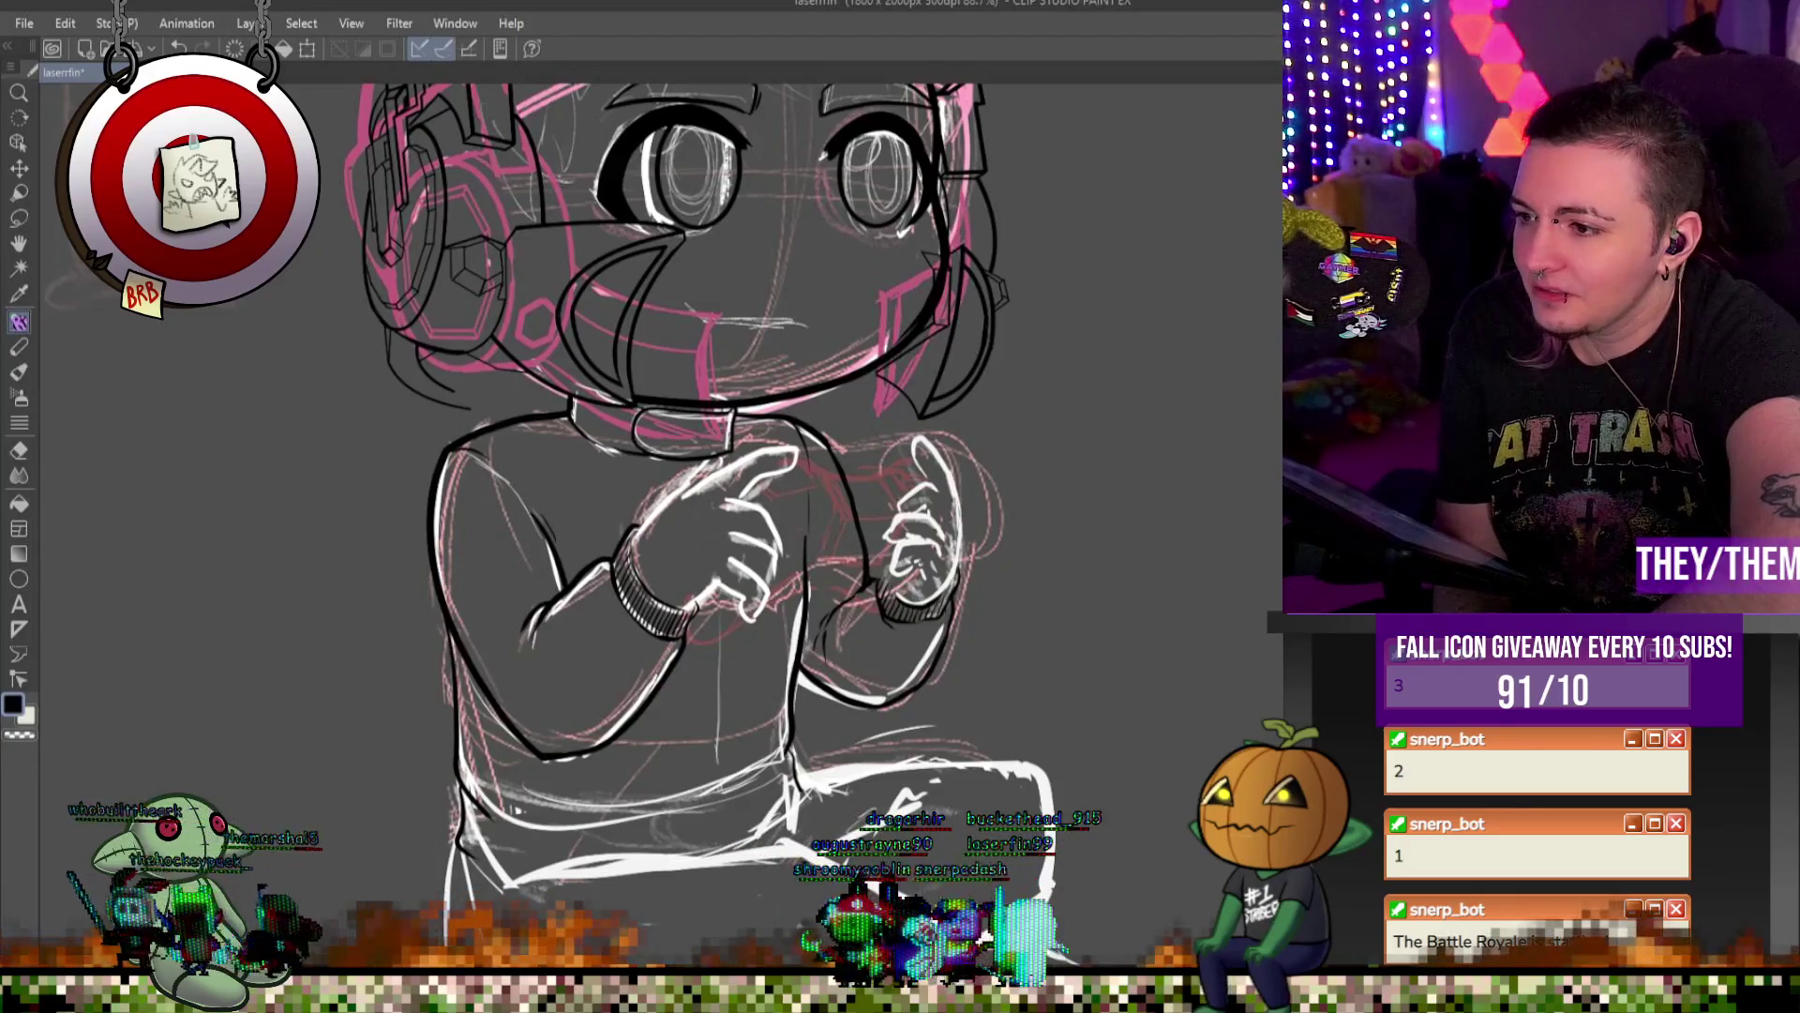
scroll(650, 667, "up", 2)
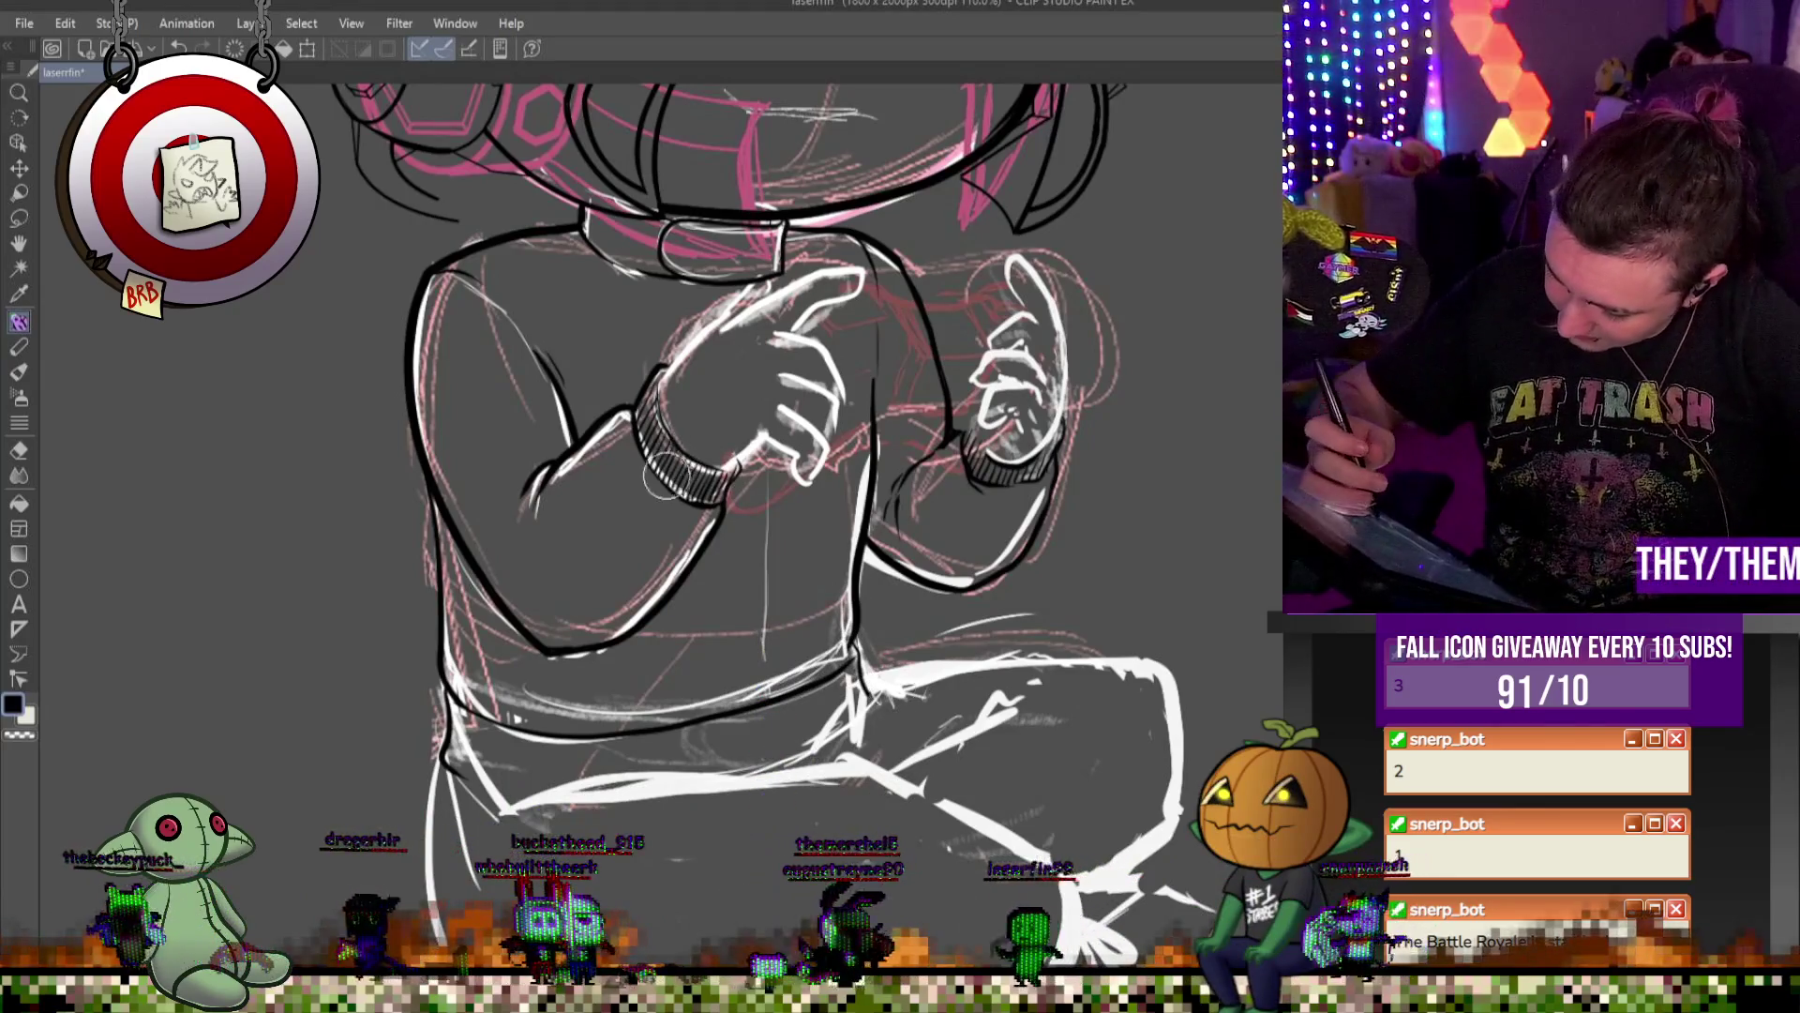
Undo the stray torso stroke, then ink the waistline, a waistband detail and a chest-to-waist centre seam
key("ctrl+z")
left_click_drag(596, 713, 853, 661)
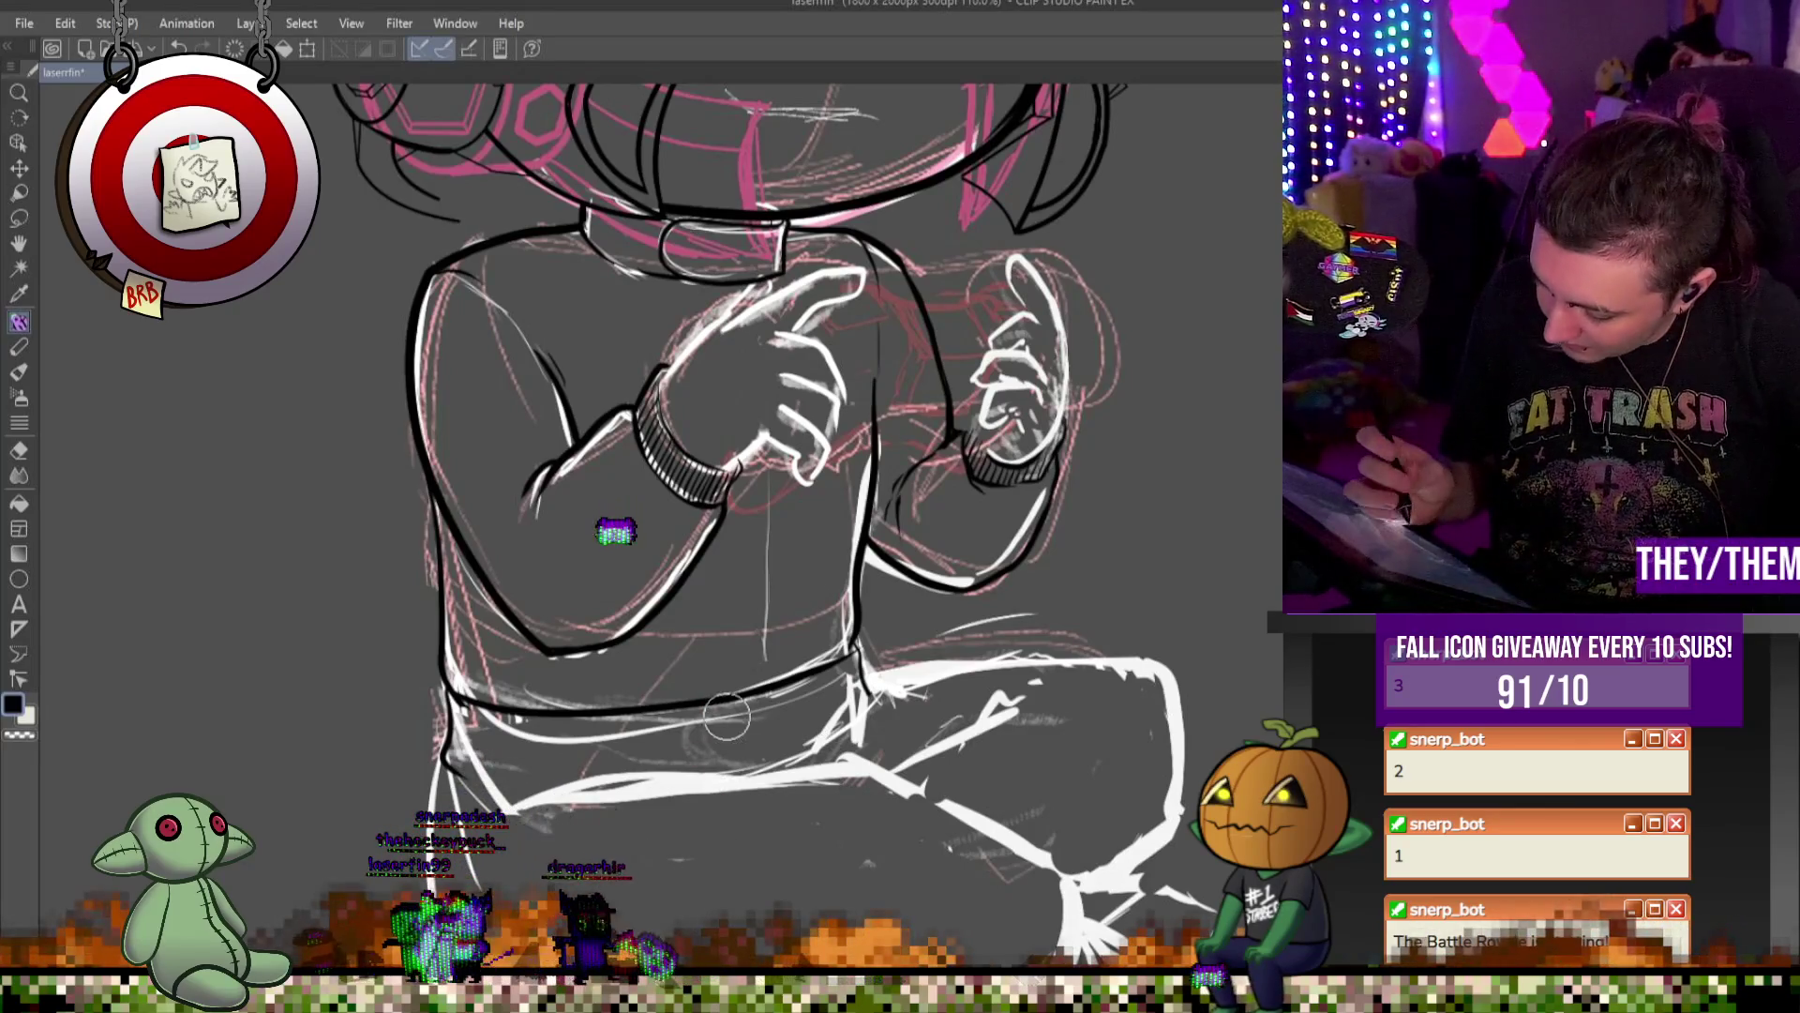
left_click_drag(711, 701, 700, 741)
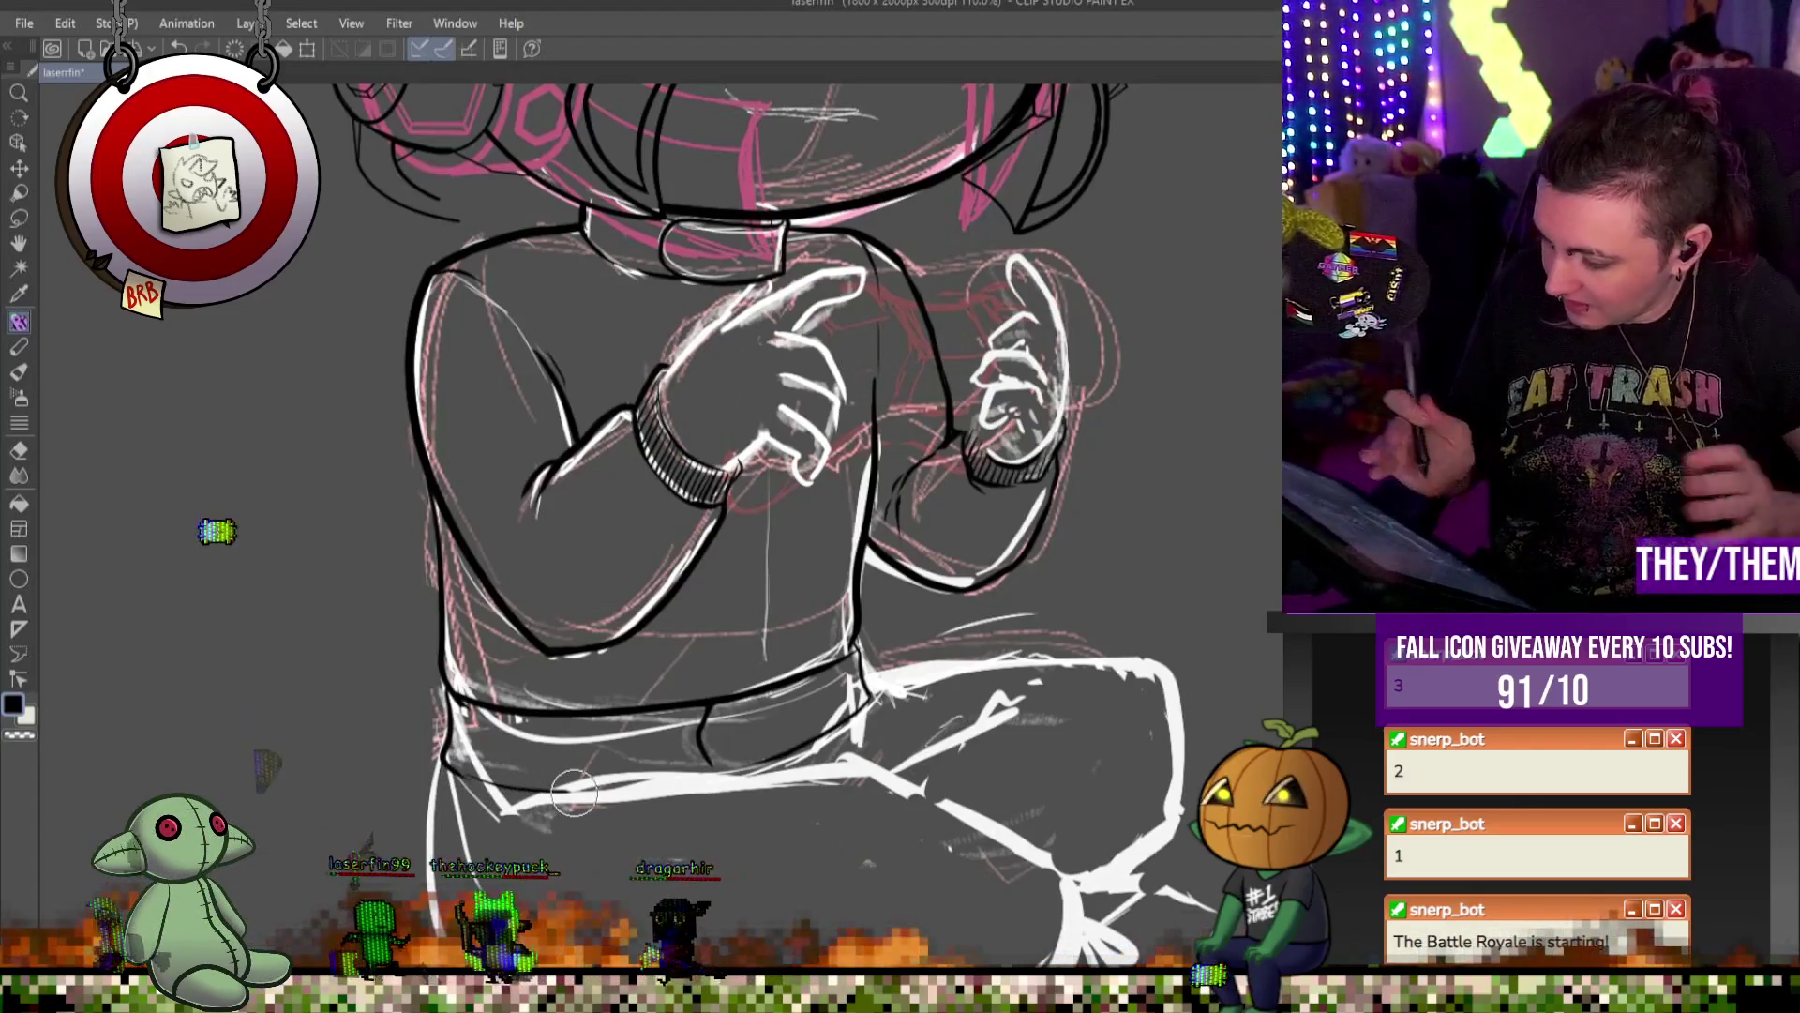
left_click_drag(753, 281, 769, 682)
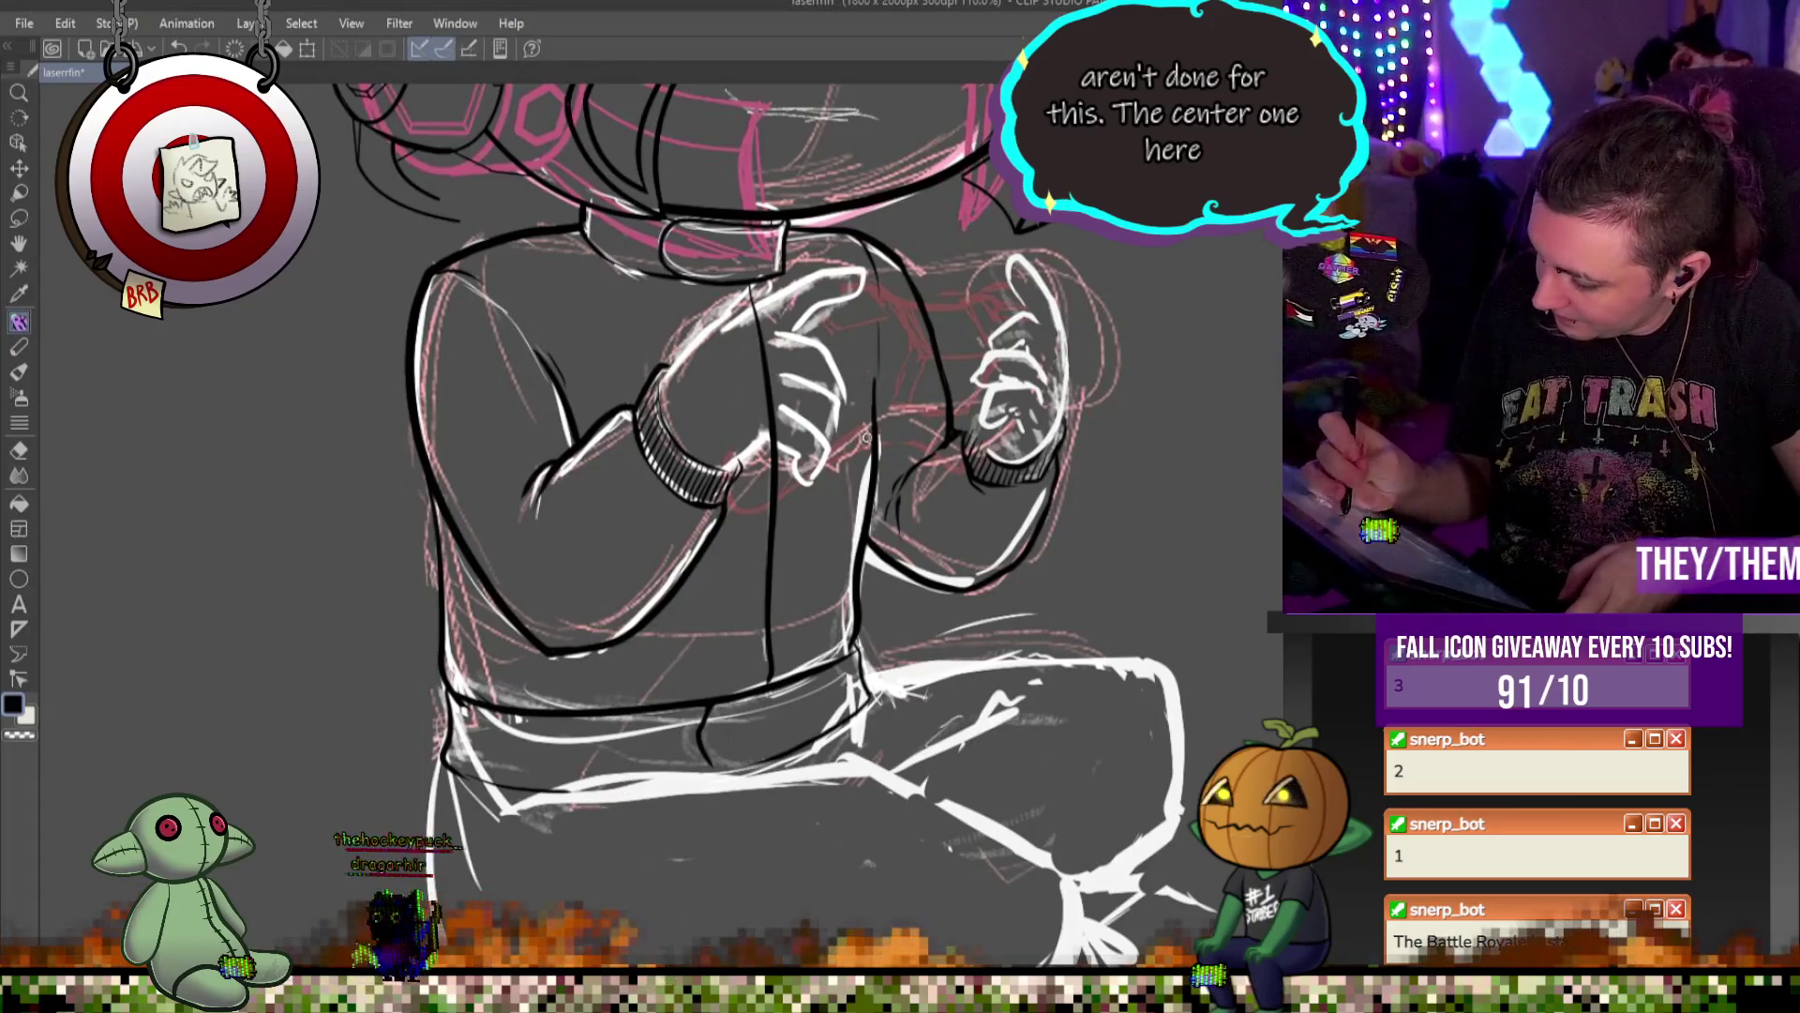
scroll(865, 438, "down", 4)
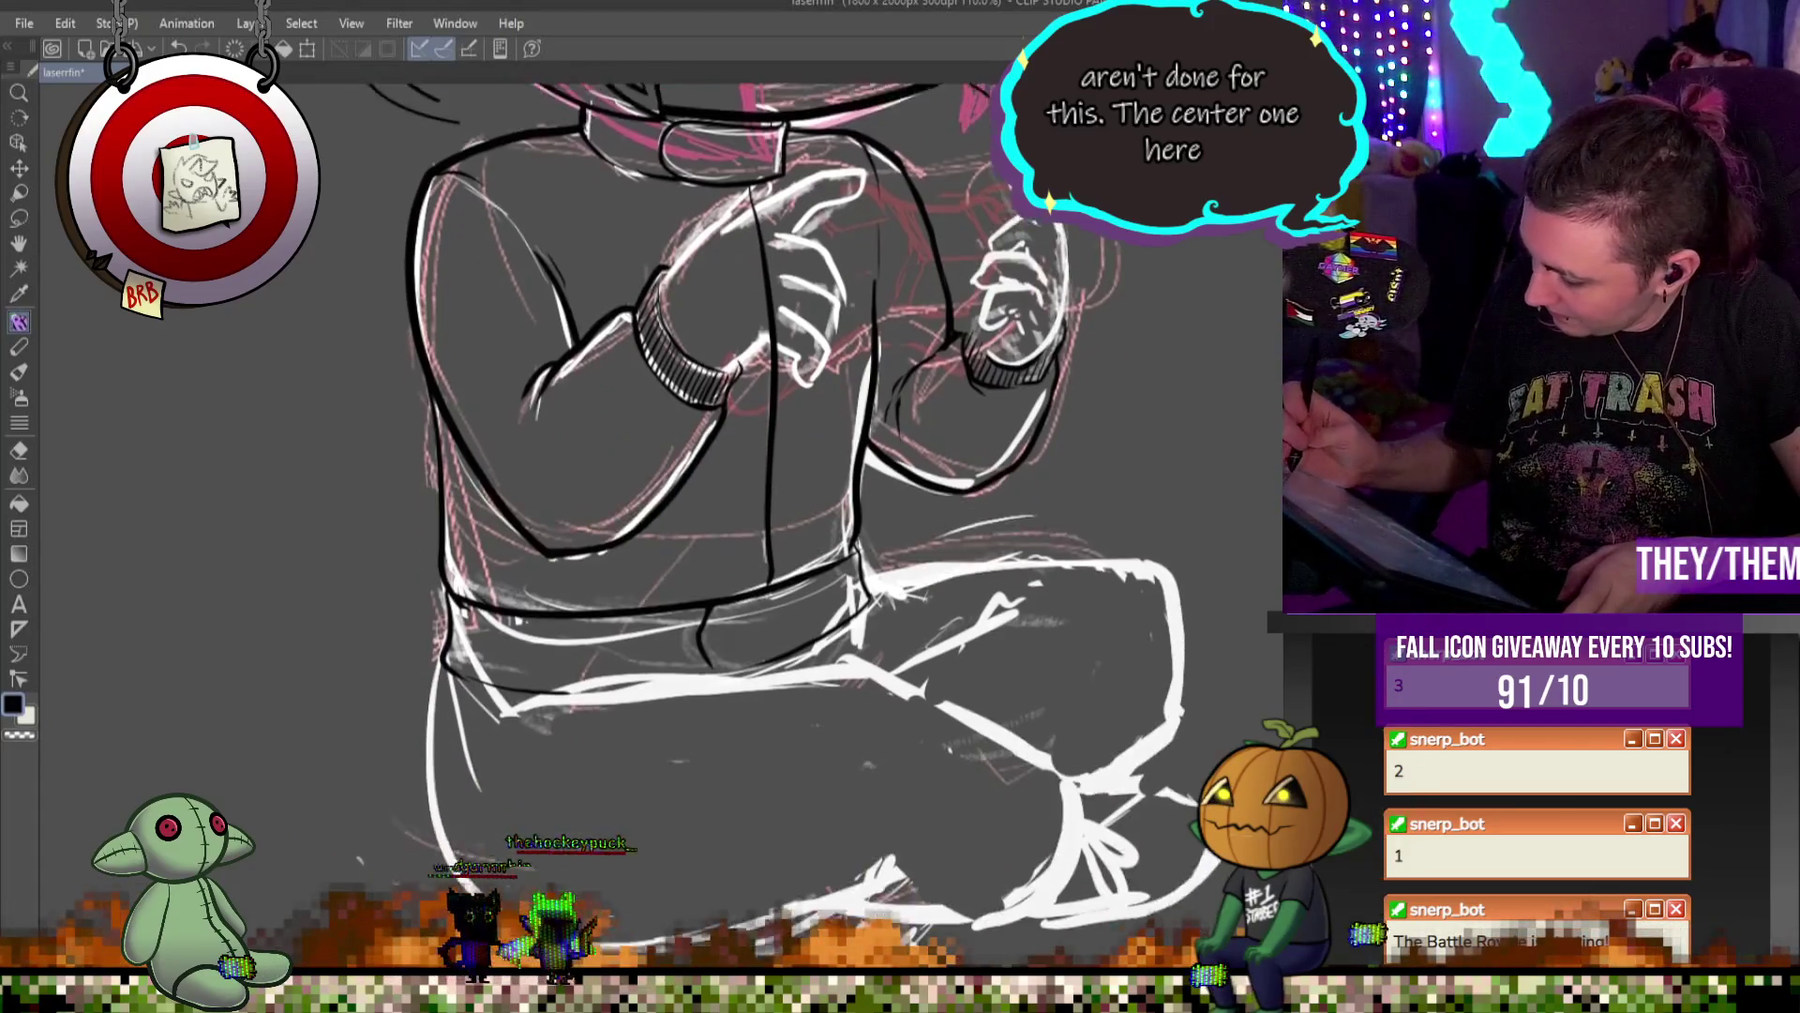
Ink the leg's left edge and the thigh's top line curving around to the knee
left_click_drag(441, 568, 432, 682)
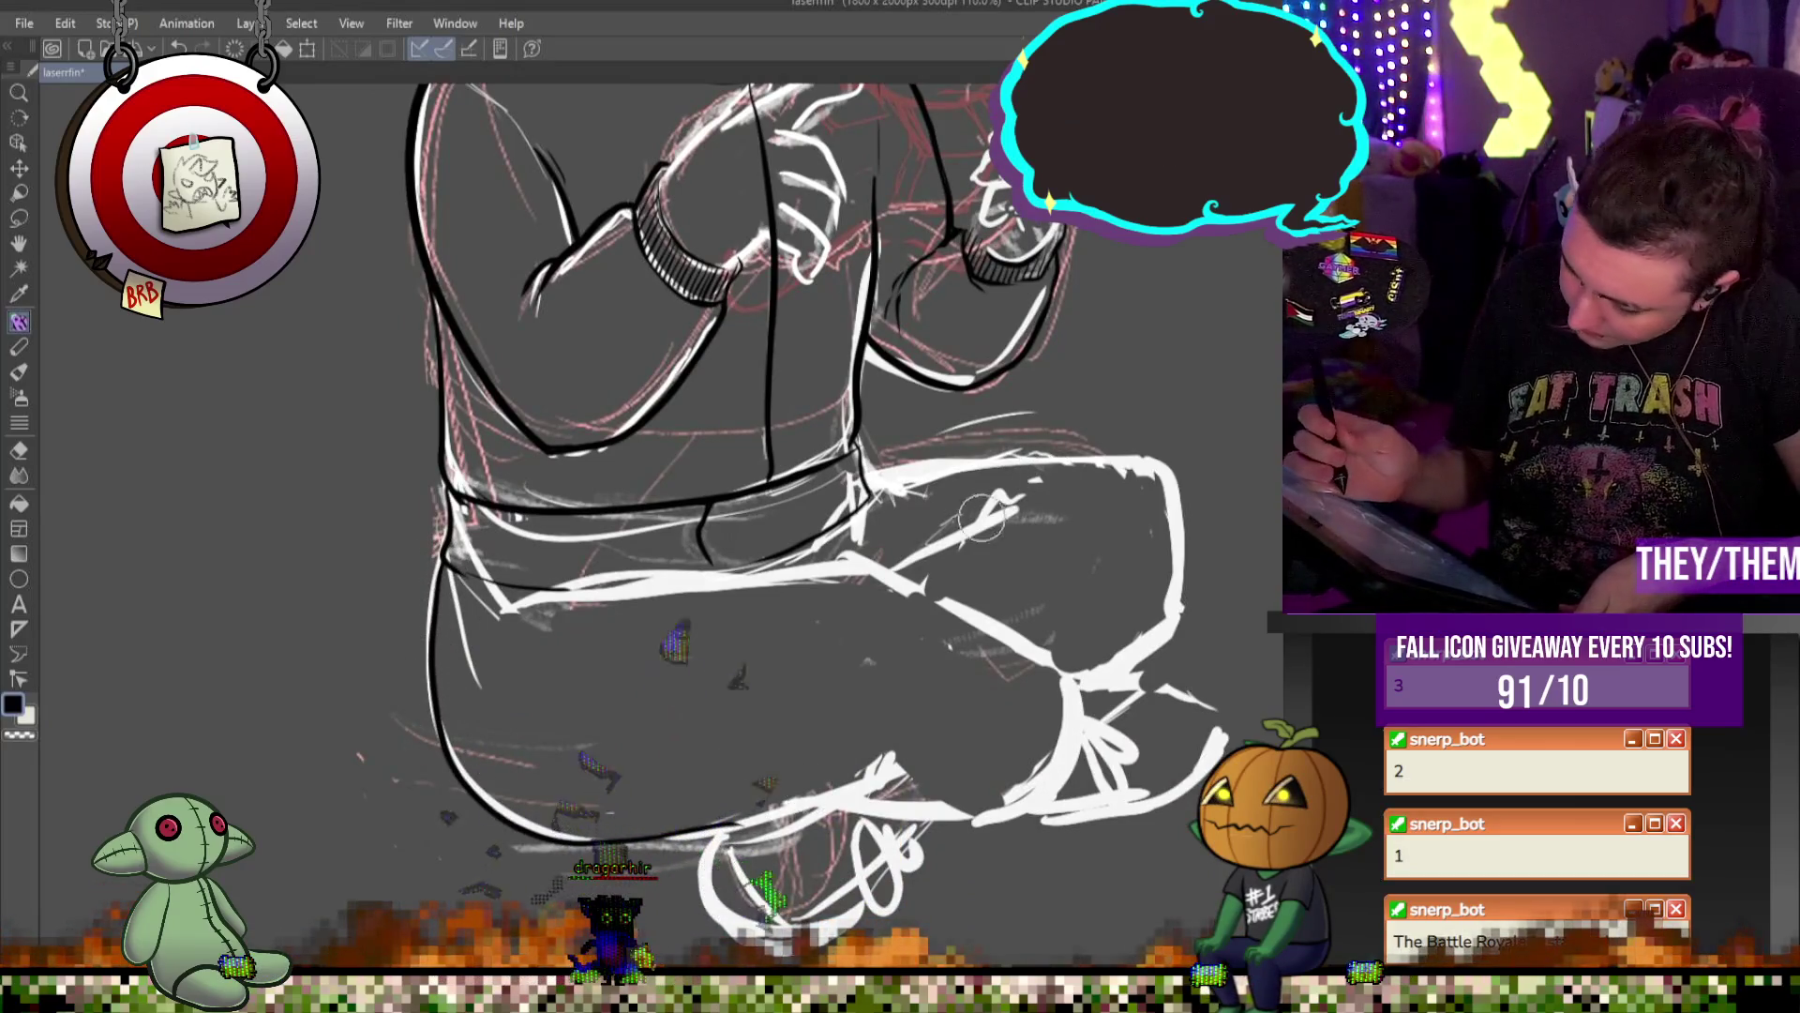
left_click_drag(886, 565, 506, 589)
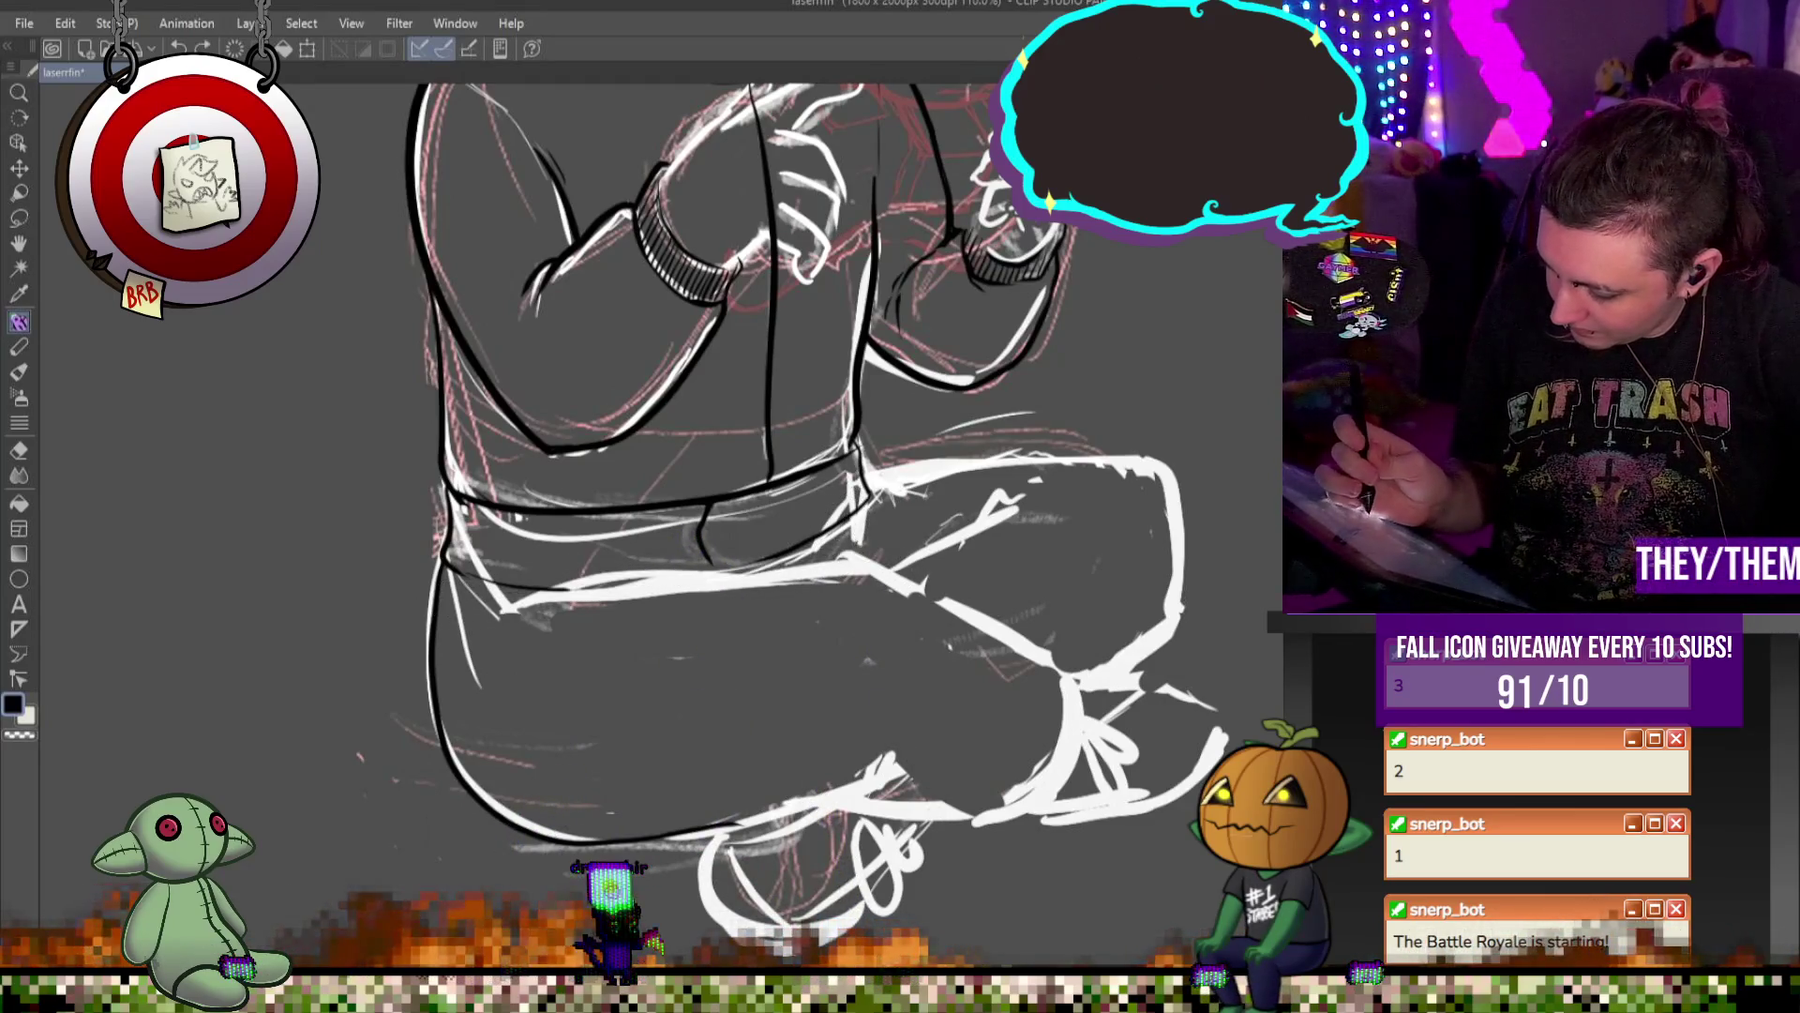
left_click_drag(886, 562, 501, 596)
left_click_drag(689, 570, 473, 617)
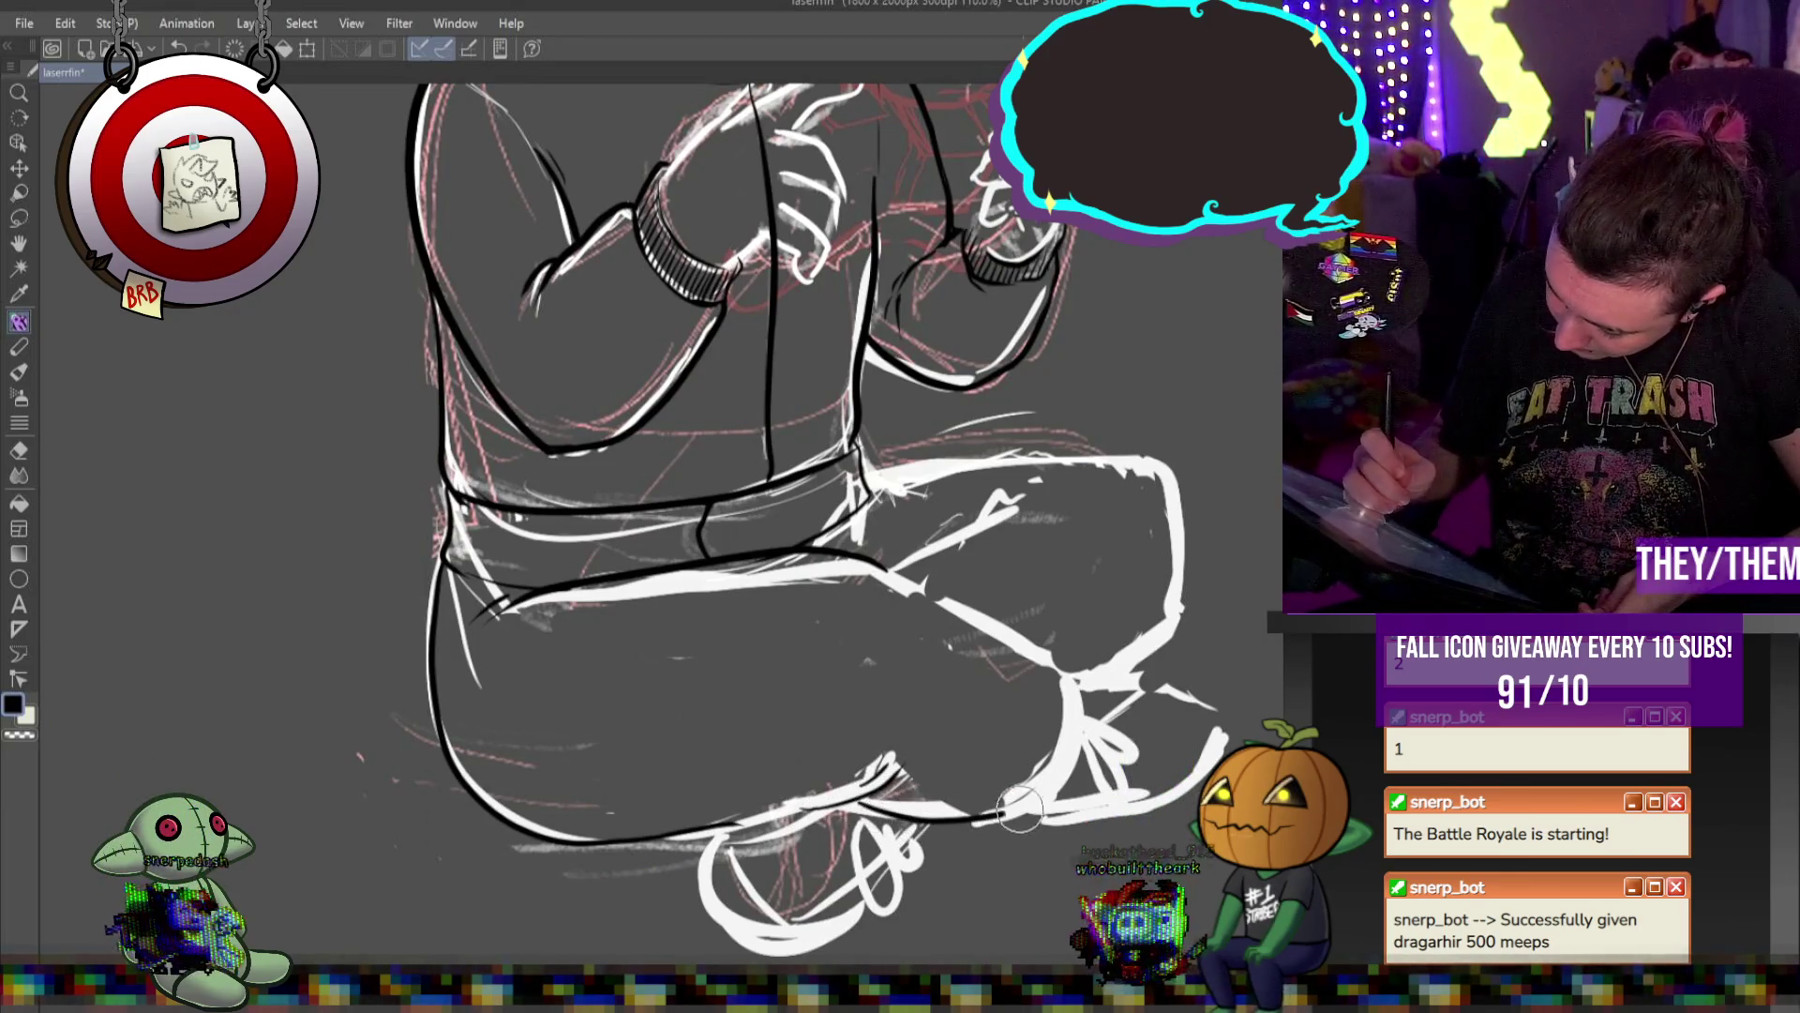
left_click_drag(899, 578, 1011, 792)
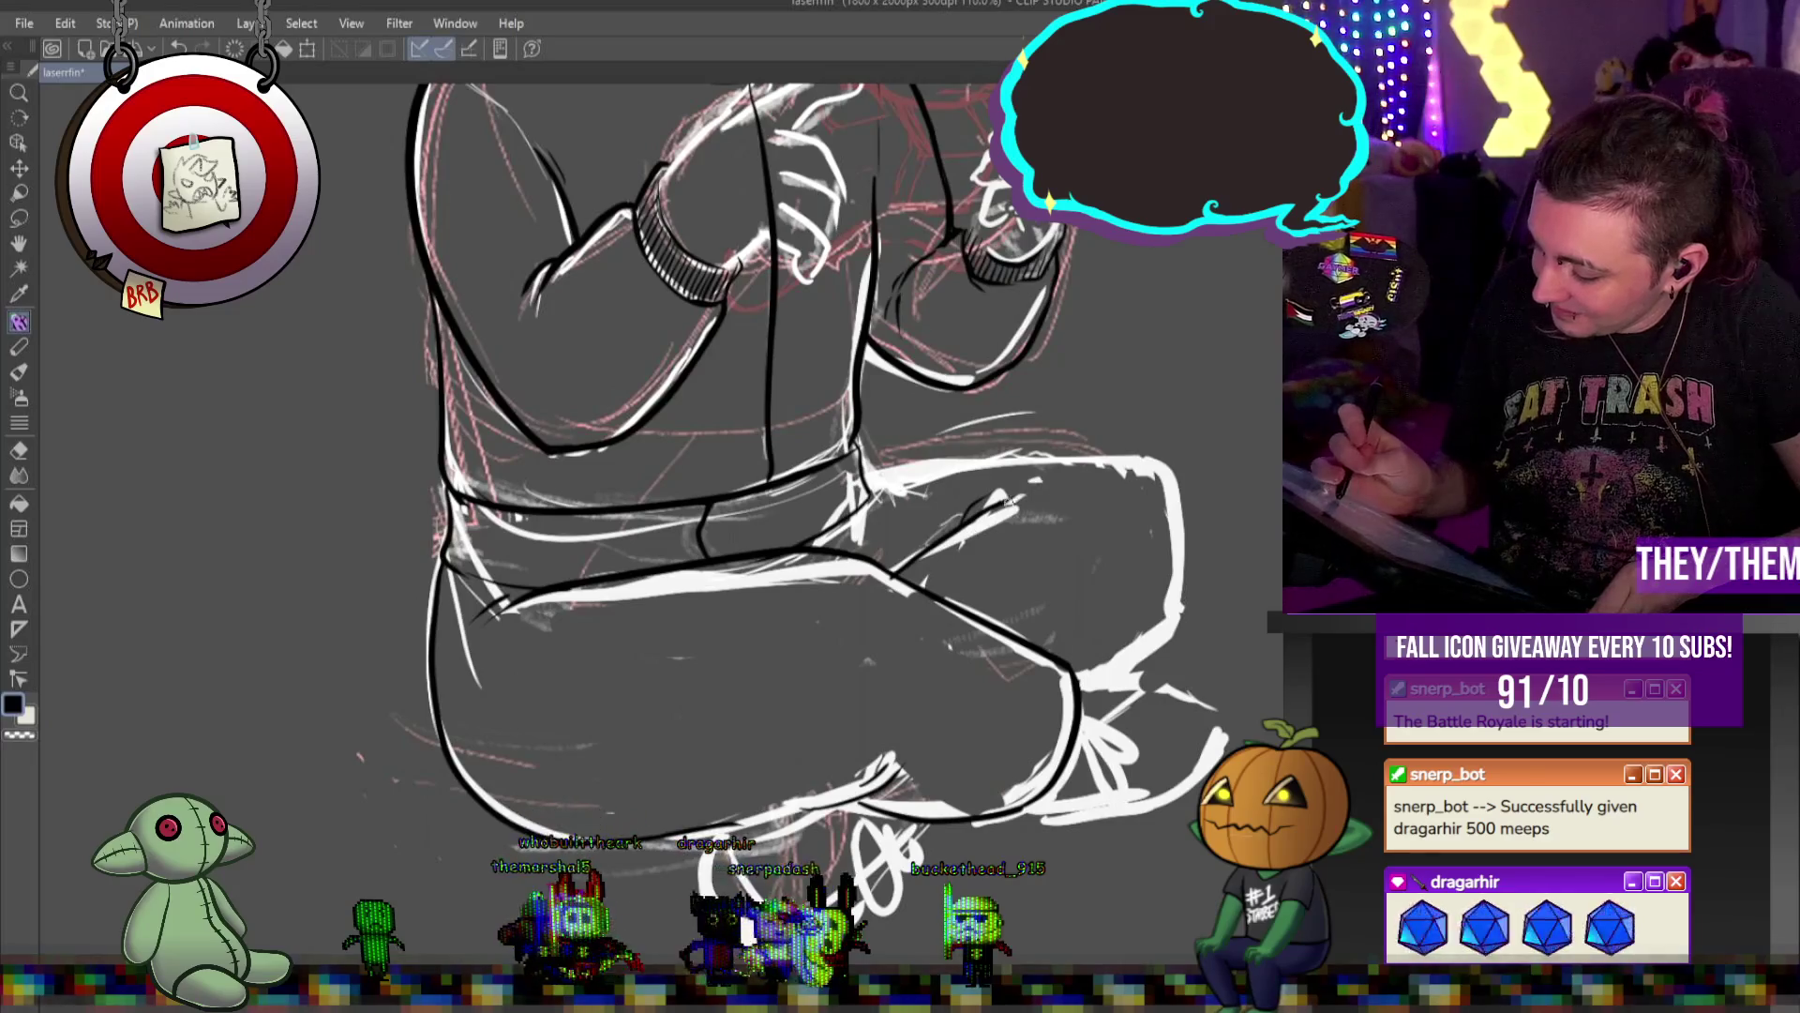
Ink the right knee's upper and outer contours and the lower thigh's top edge, discarding two failed attempts
mouse_move(1172, 467)
left_mouse_down()
mouse_move(980, 445)
mouse_move(880, 478)
left_mouse_up()
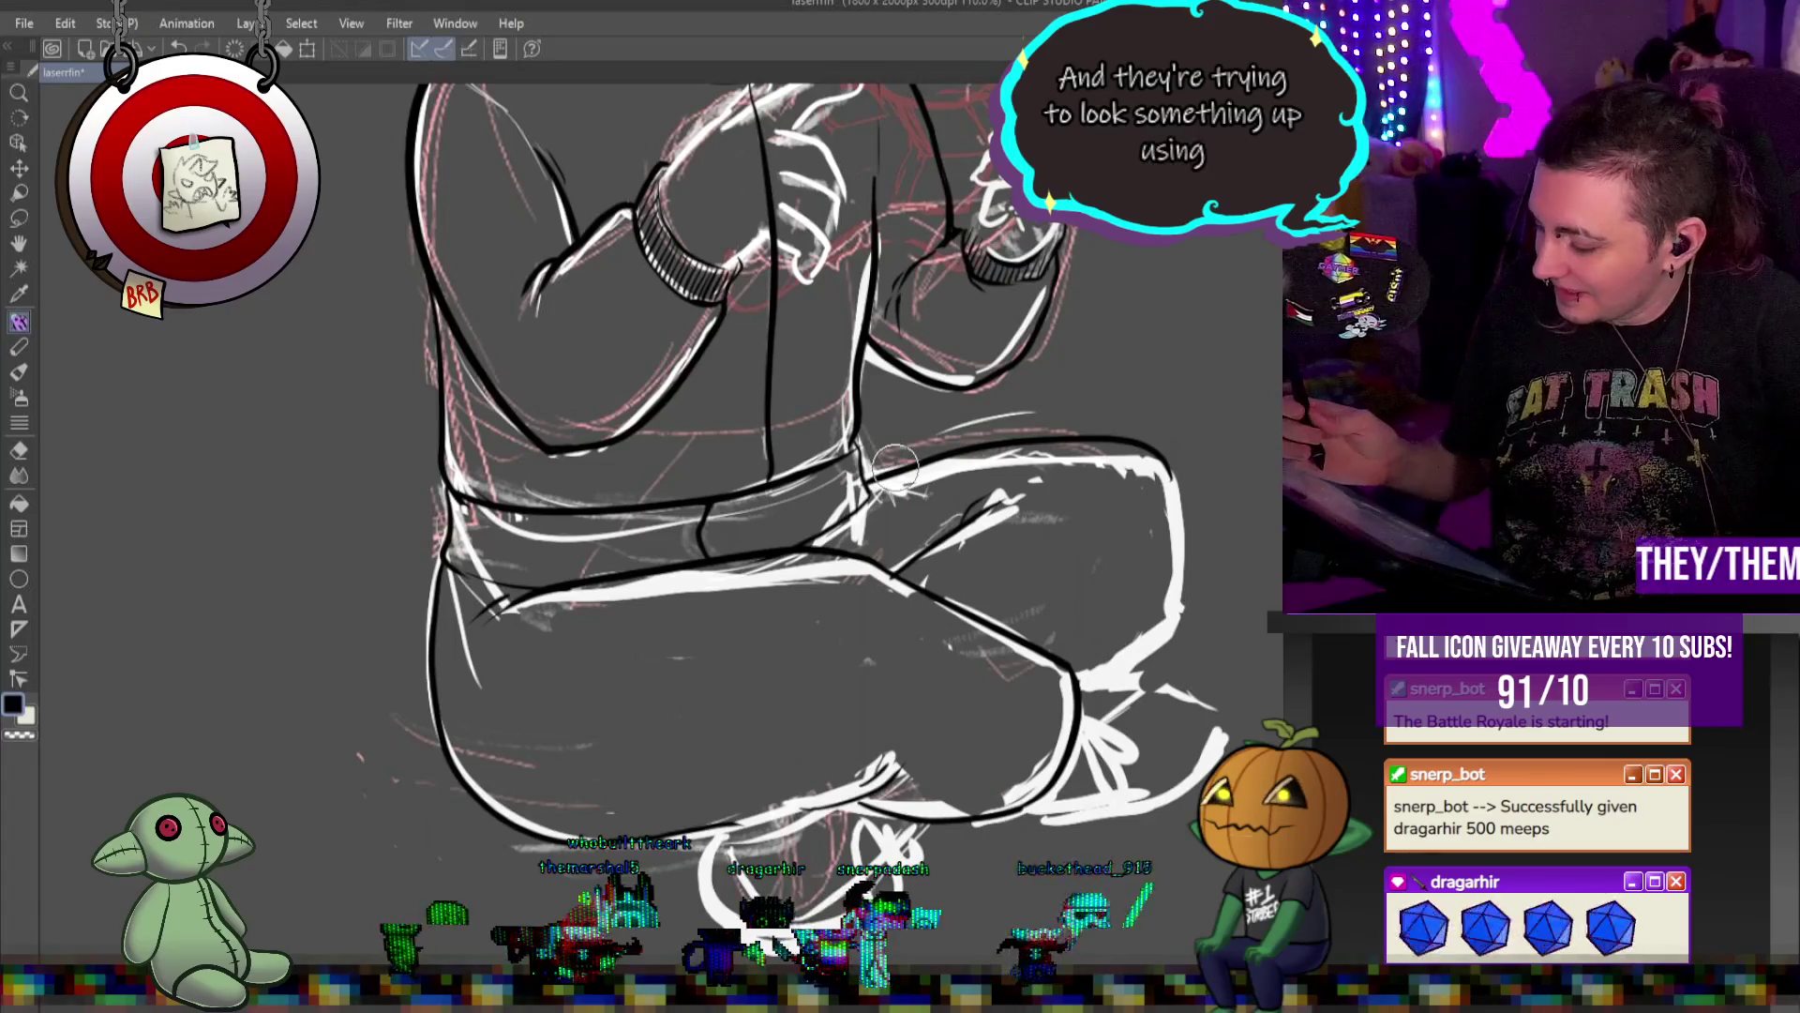
key("ctrl+z")
mouse_move(1151, 466)
left_mouse_down()
mouse_move(951, 447)
mouse_move(861, 489)
left_mouse_up()
key("ctrl+z")
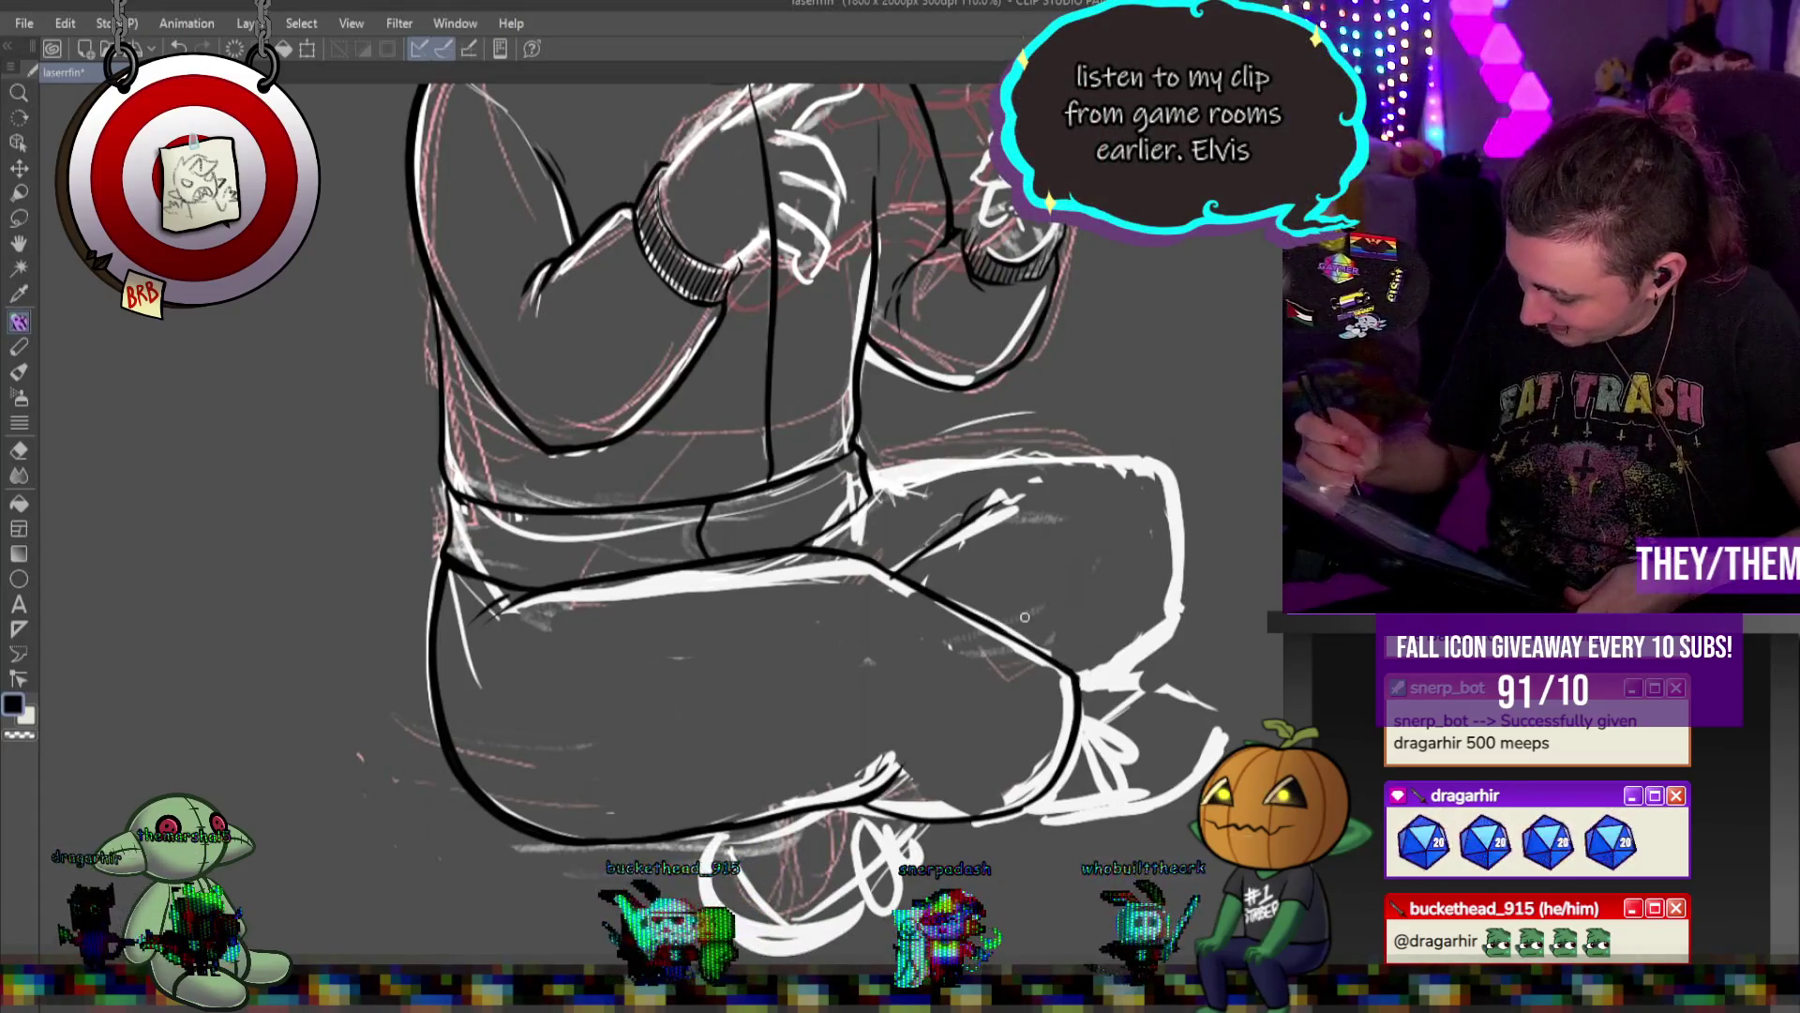
mouse_move(1177, 525)
left_mouse_down()
mouse_move(1153, 469)
mouse_move(1086, 440)
mouse_move(868, 458)
left_mouse_up()
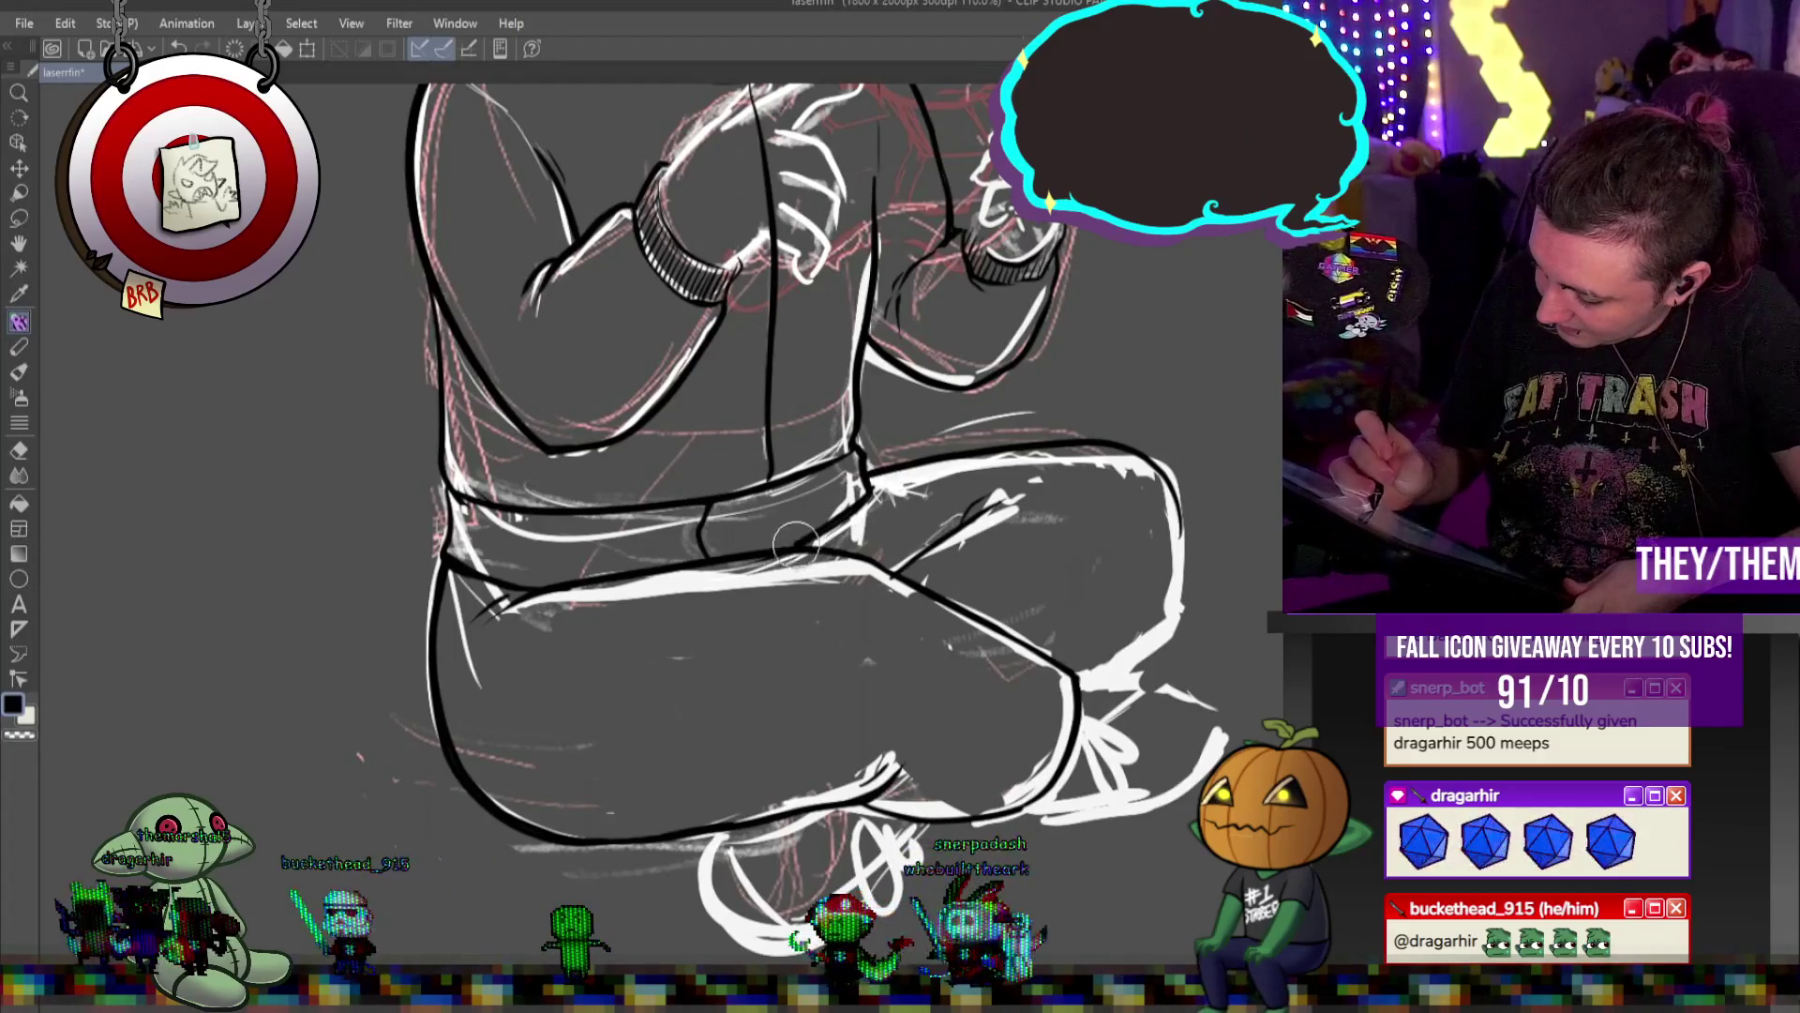
left_click_drag(441, 557, 553, 589)
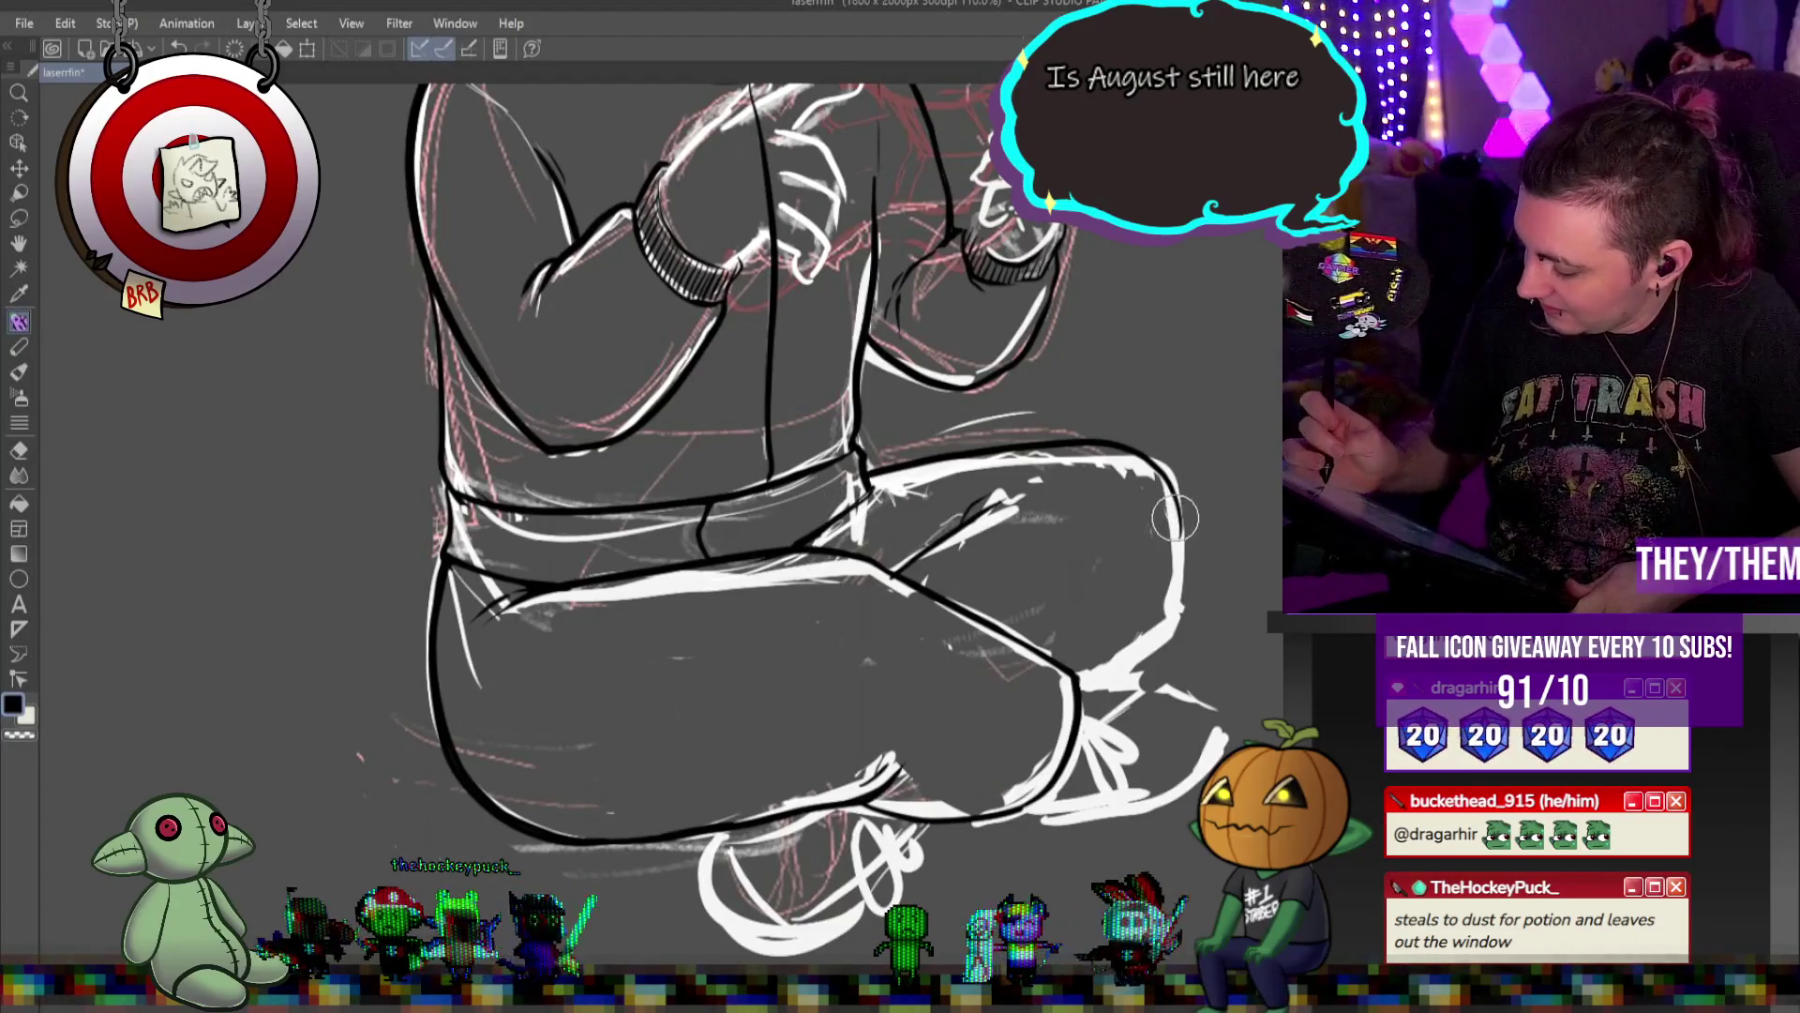
left_click_drag(1177, 511, 1069, 702)
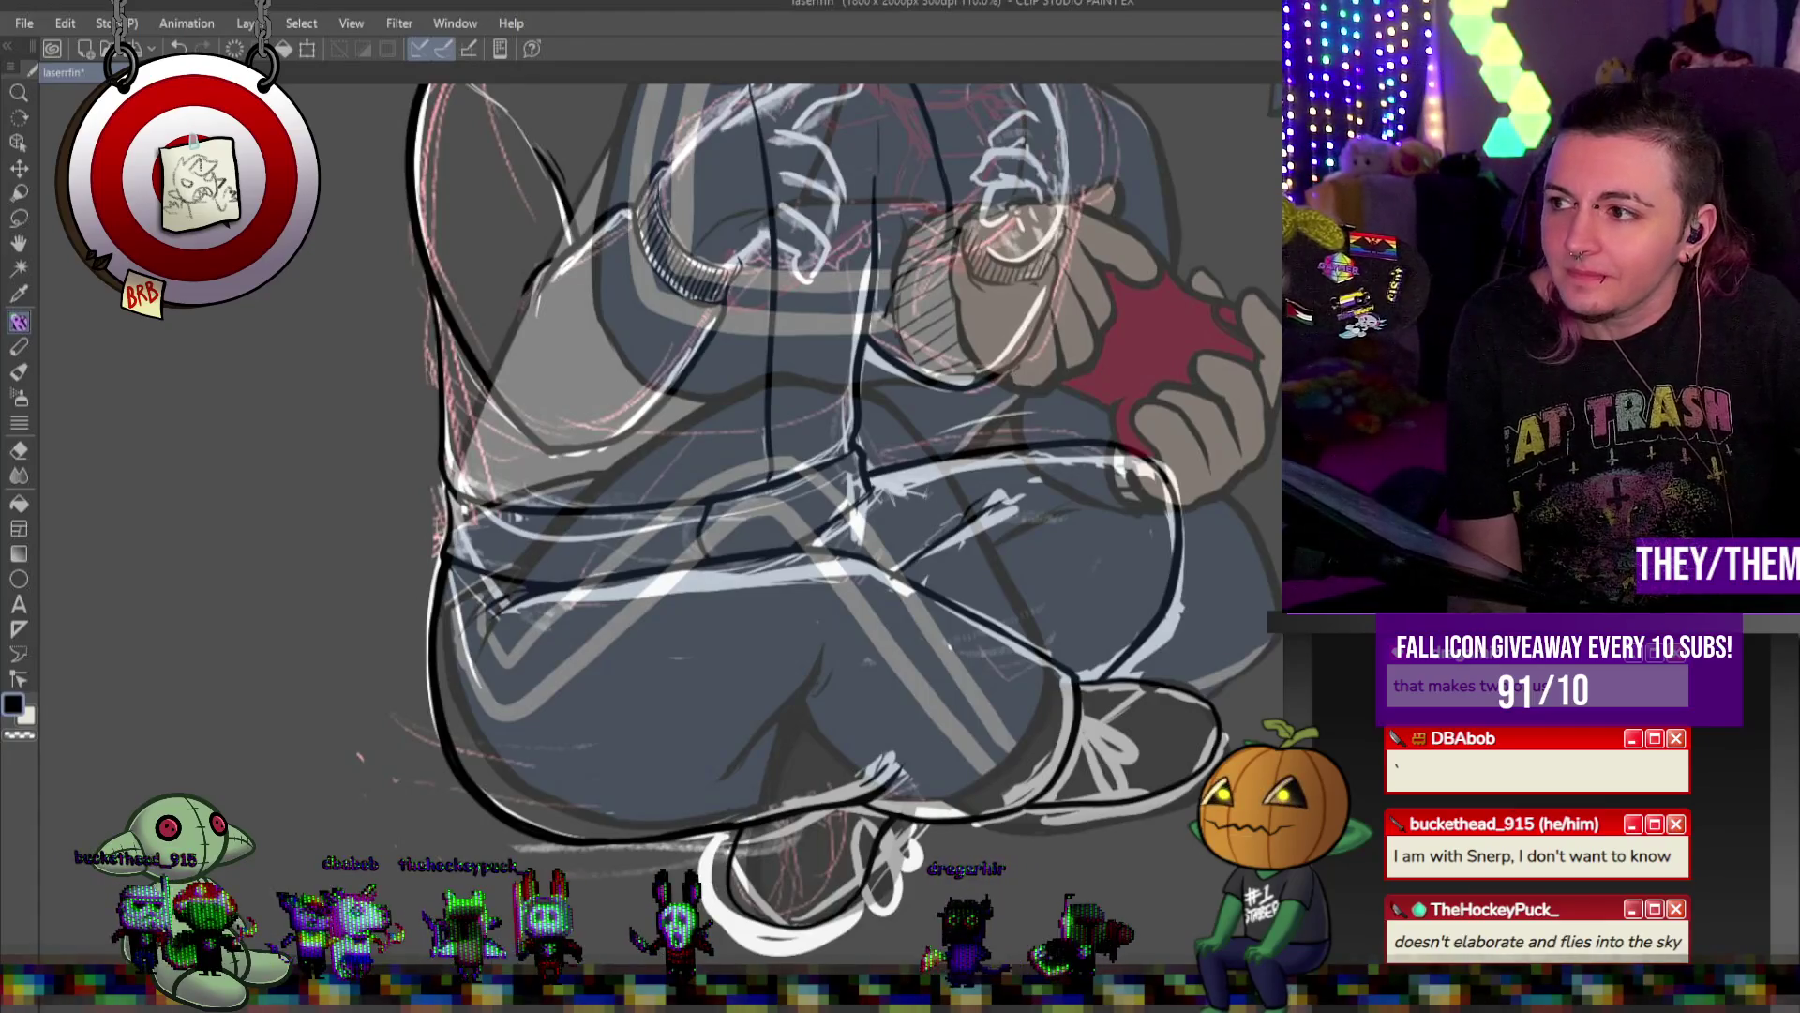
scroll(1033, 421, "down", 3)
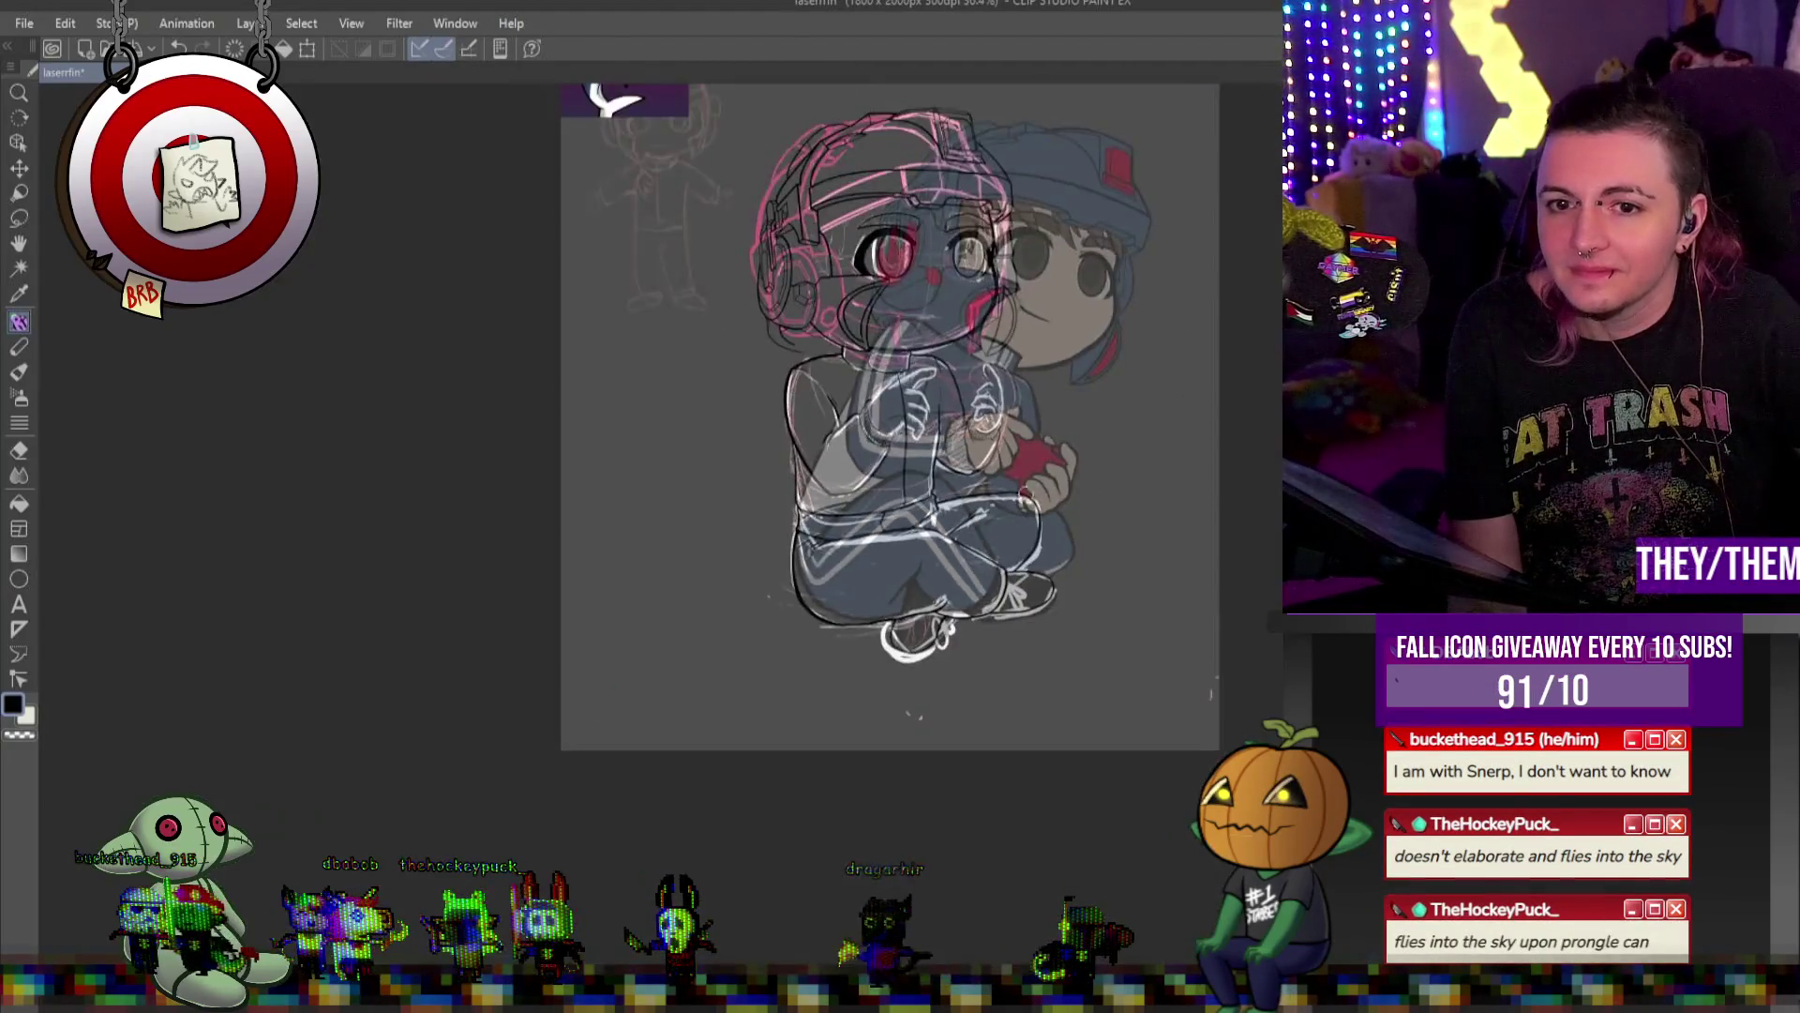
scroll(1032, 421, "up", 1)
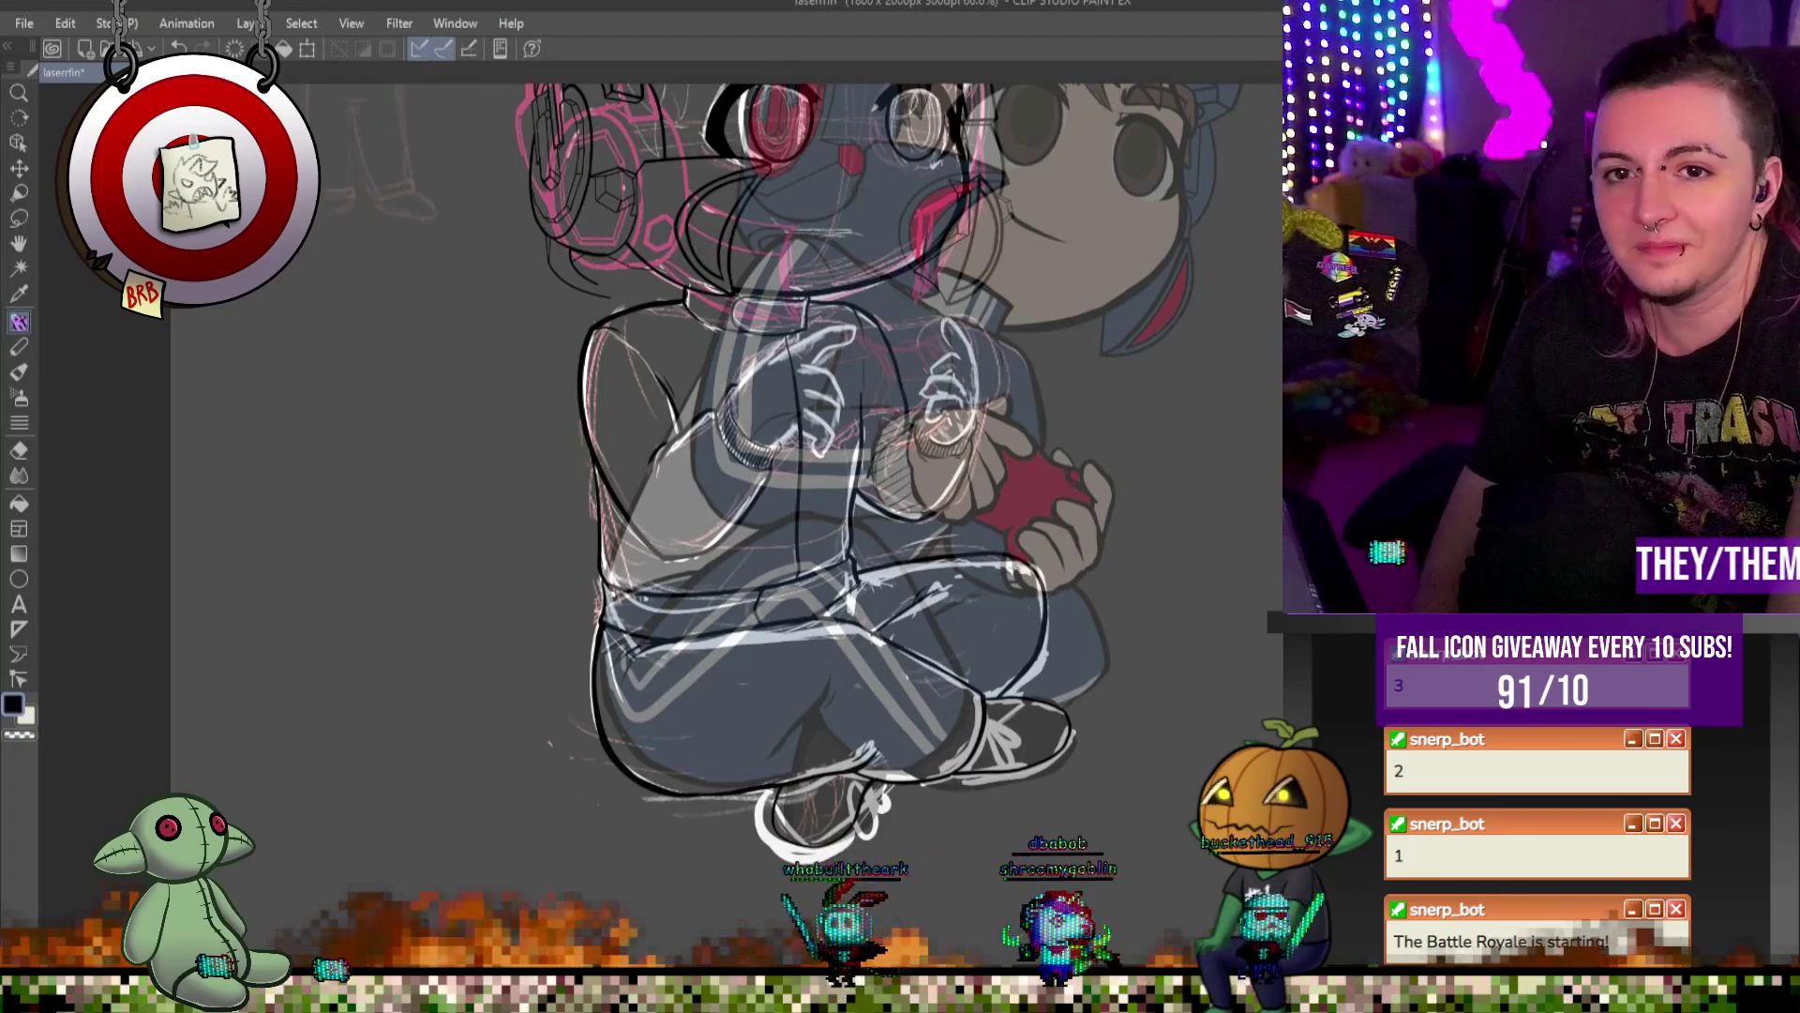
key("ctrl+minus")
key("ctrl+minus")
scroll(884, 506, "up", 2)
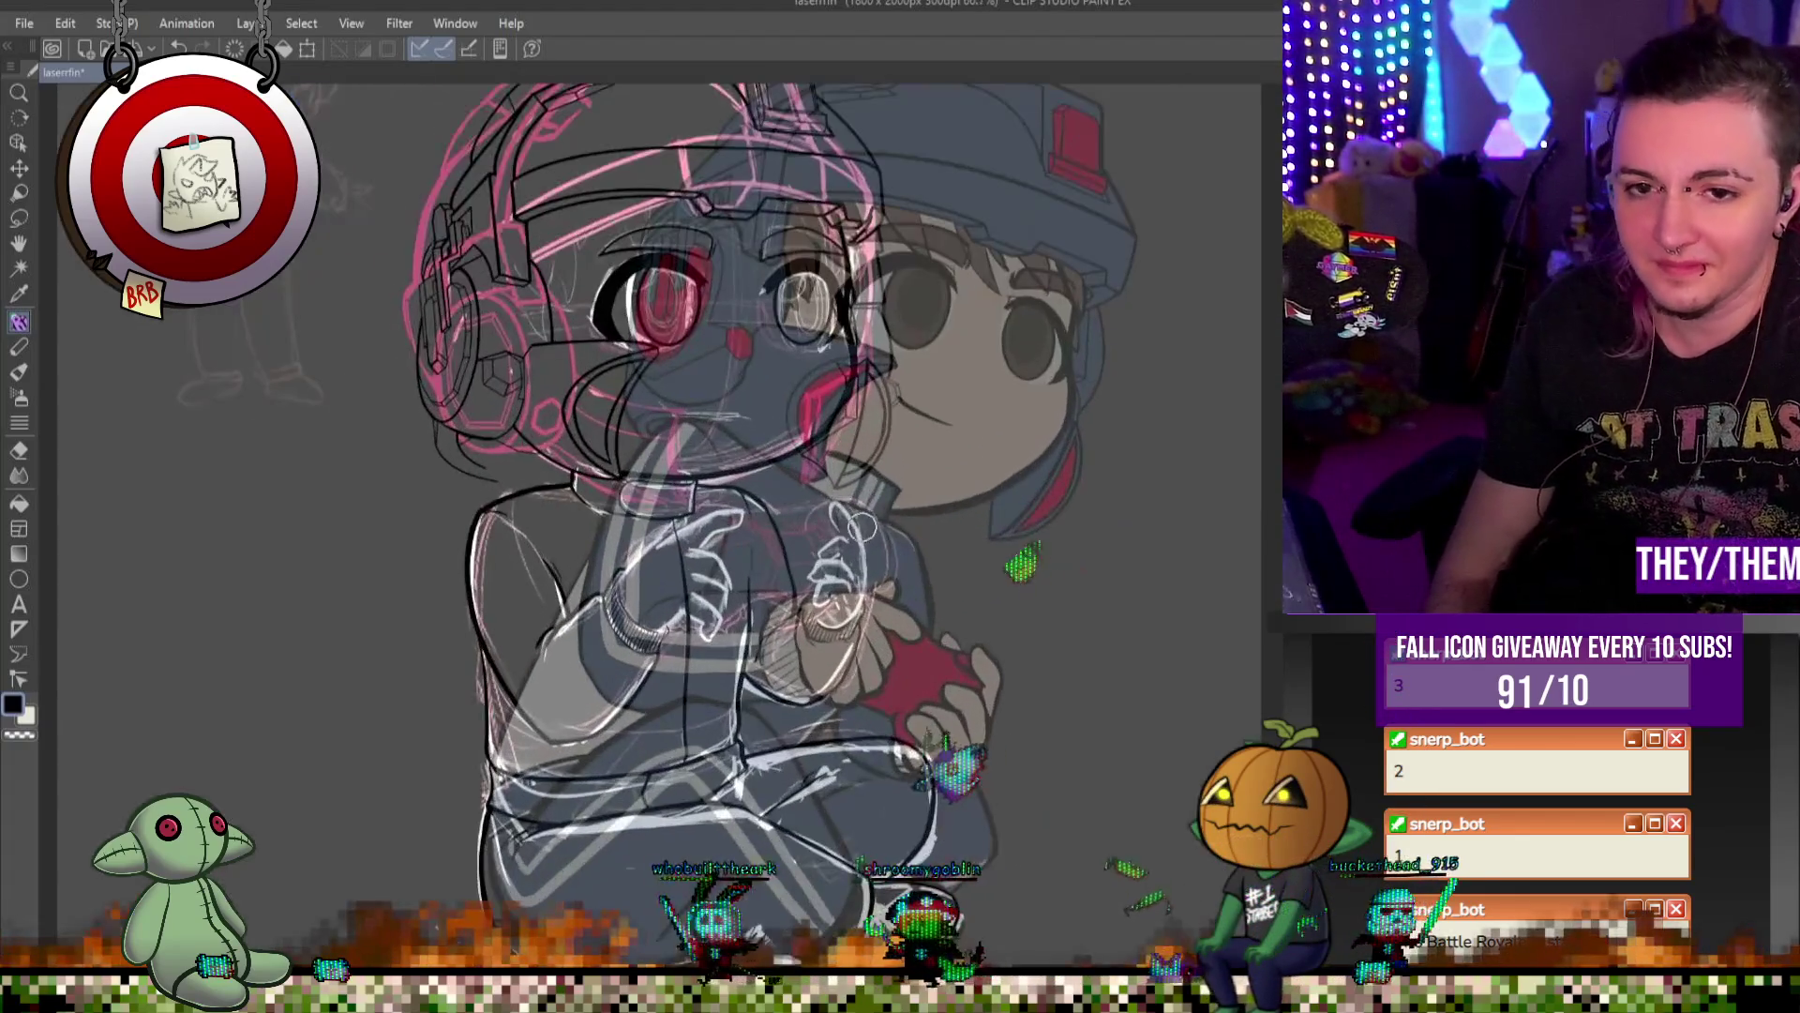
key("ctrl+minus")
scroll(755, 460, "up", 2)
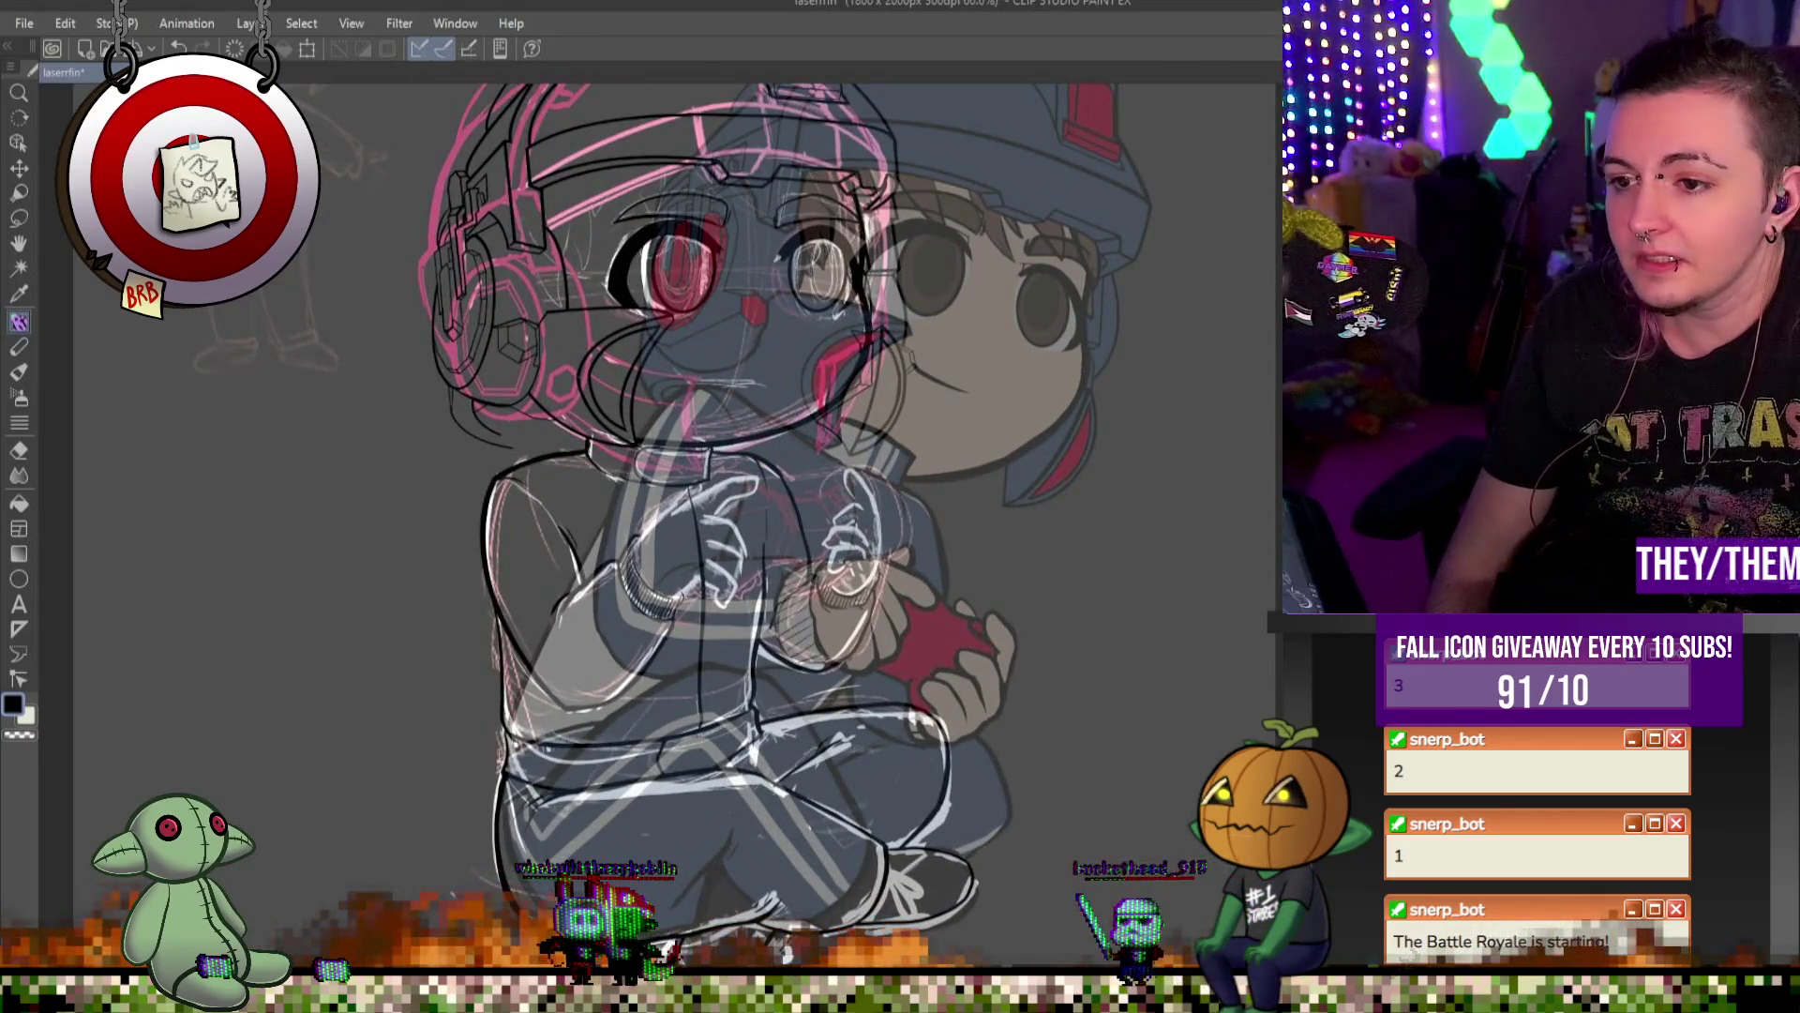
key("ctrl+minus")
scroll(822, 557, "up", 2)
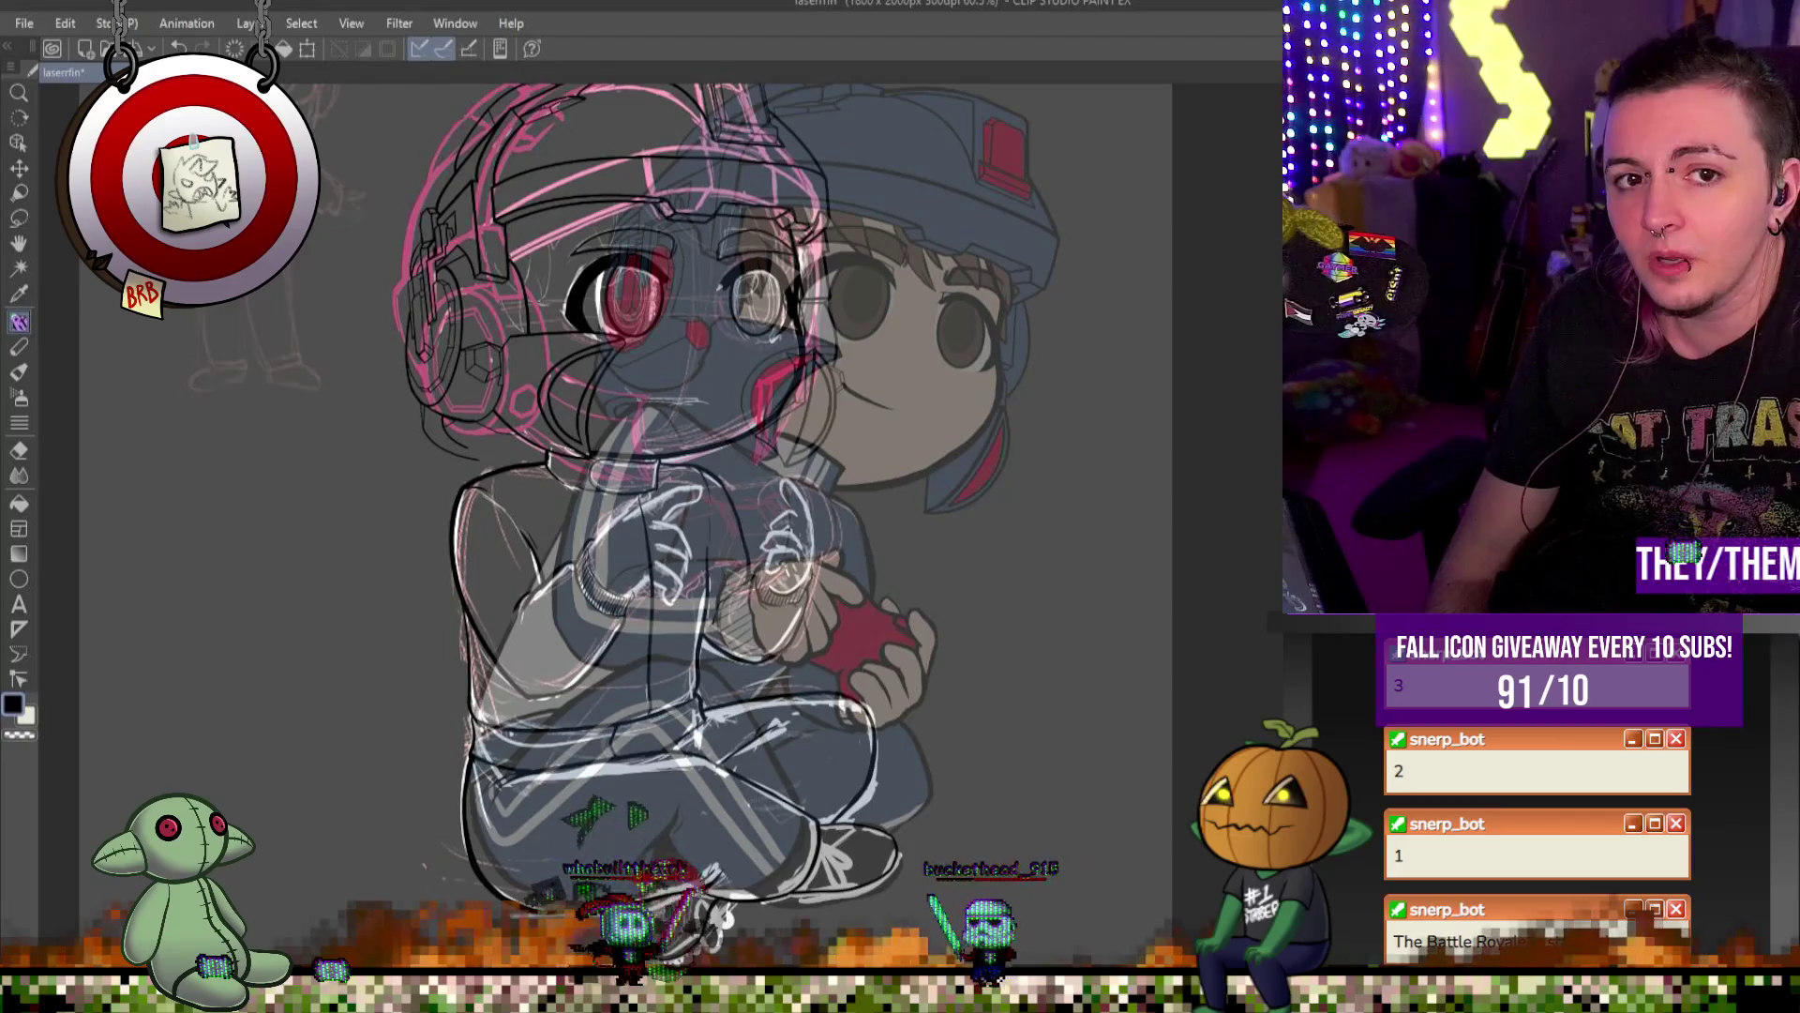
key("ctrl+z")
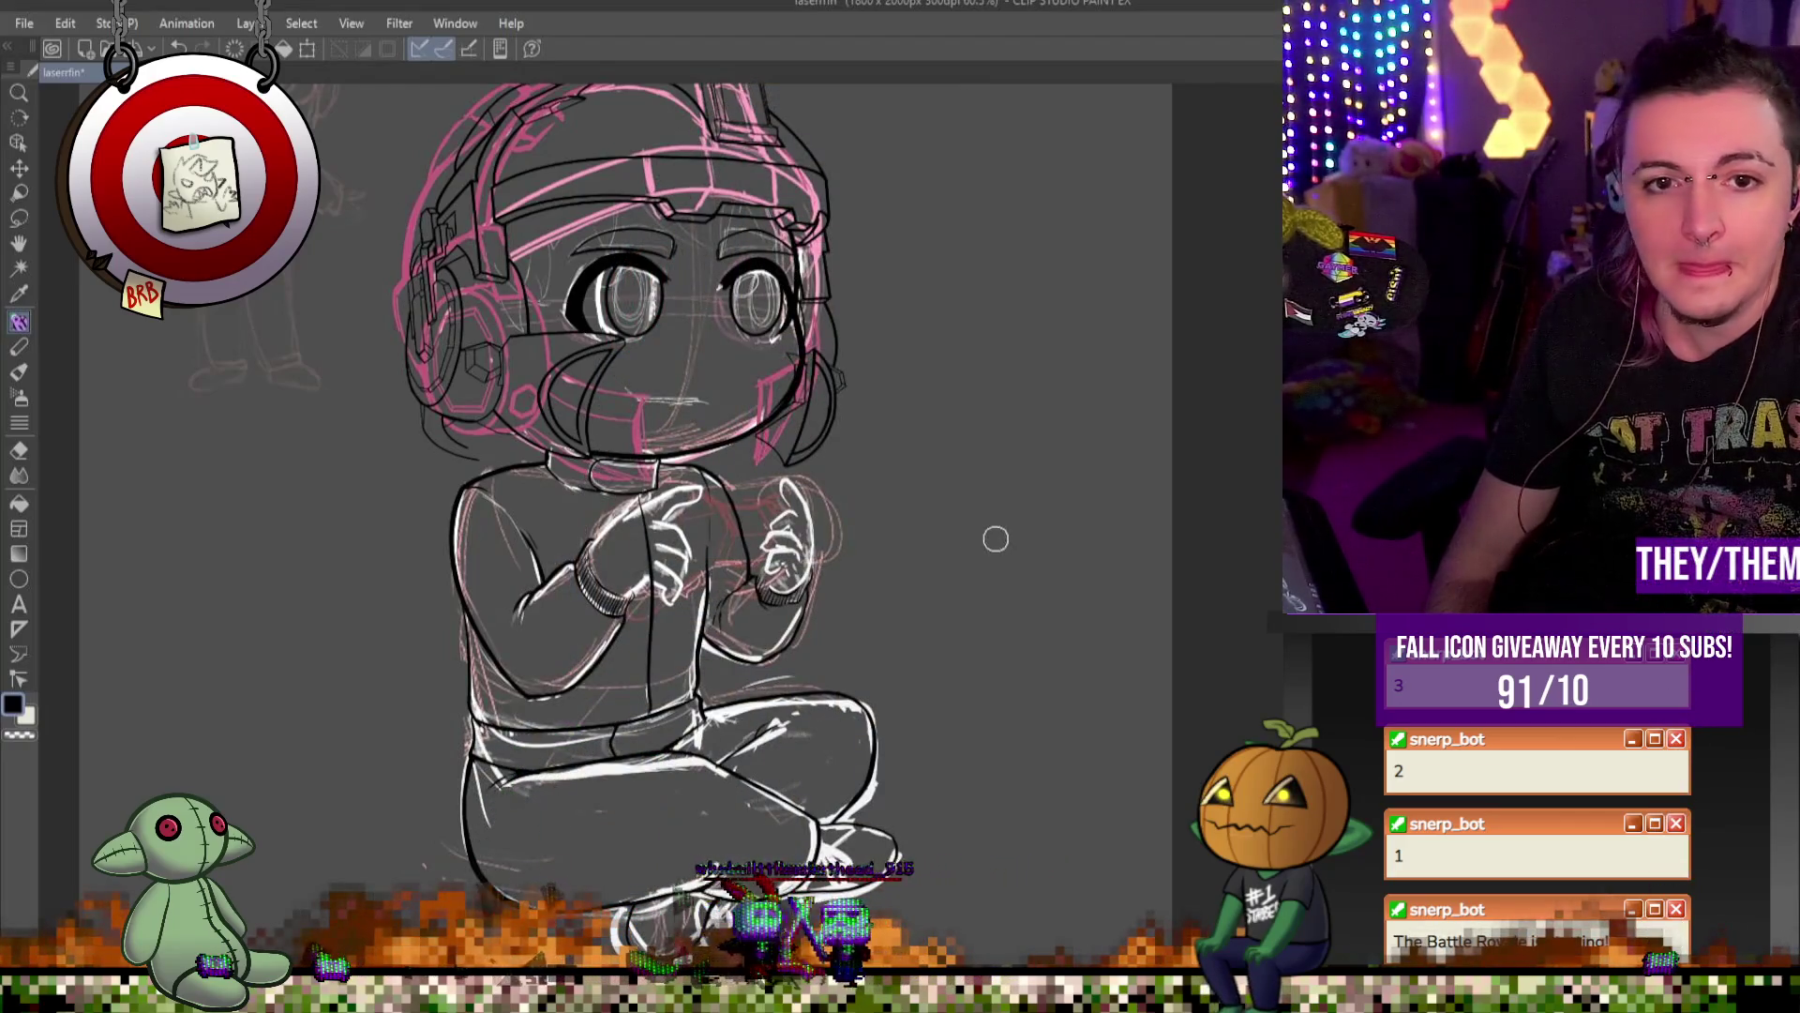
key("ctrl+minus")
scroll(636, 457, "up", 2)
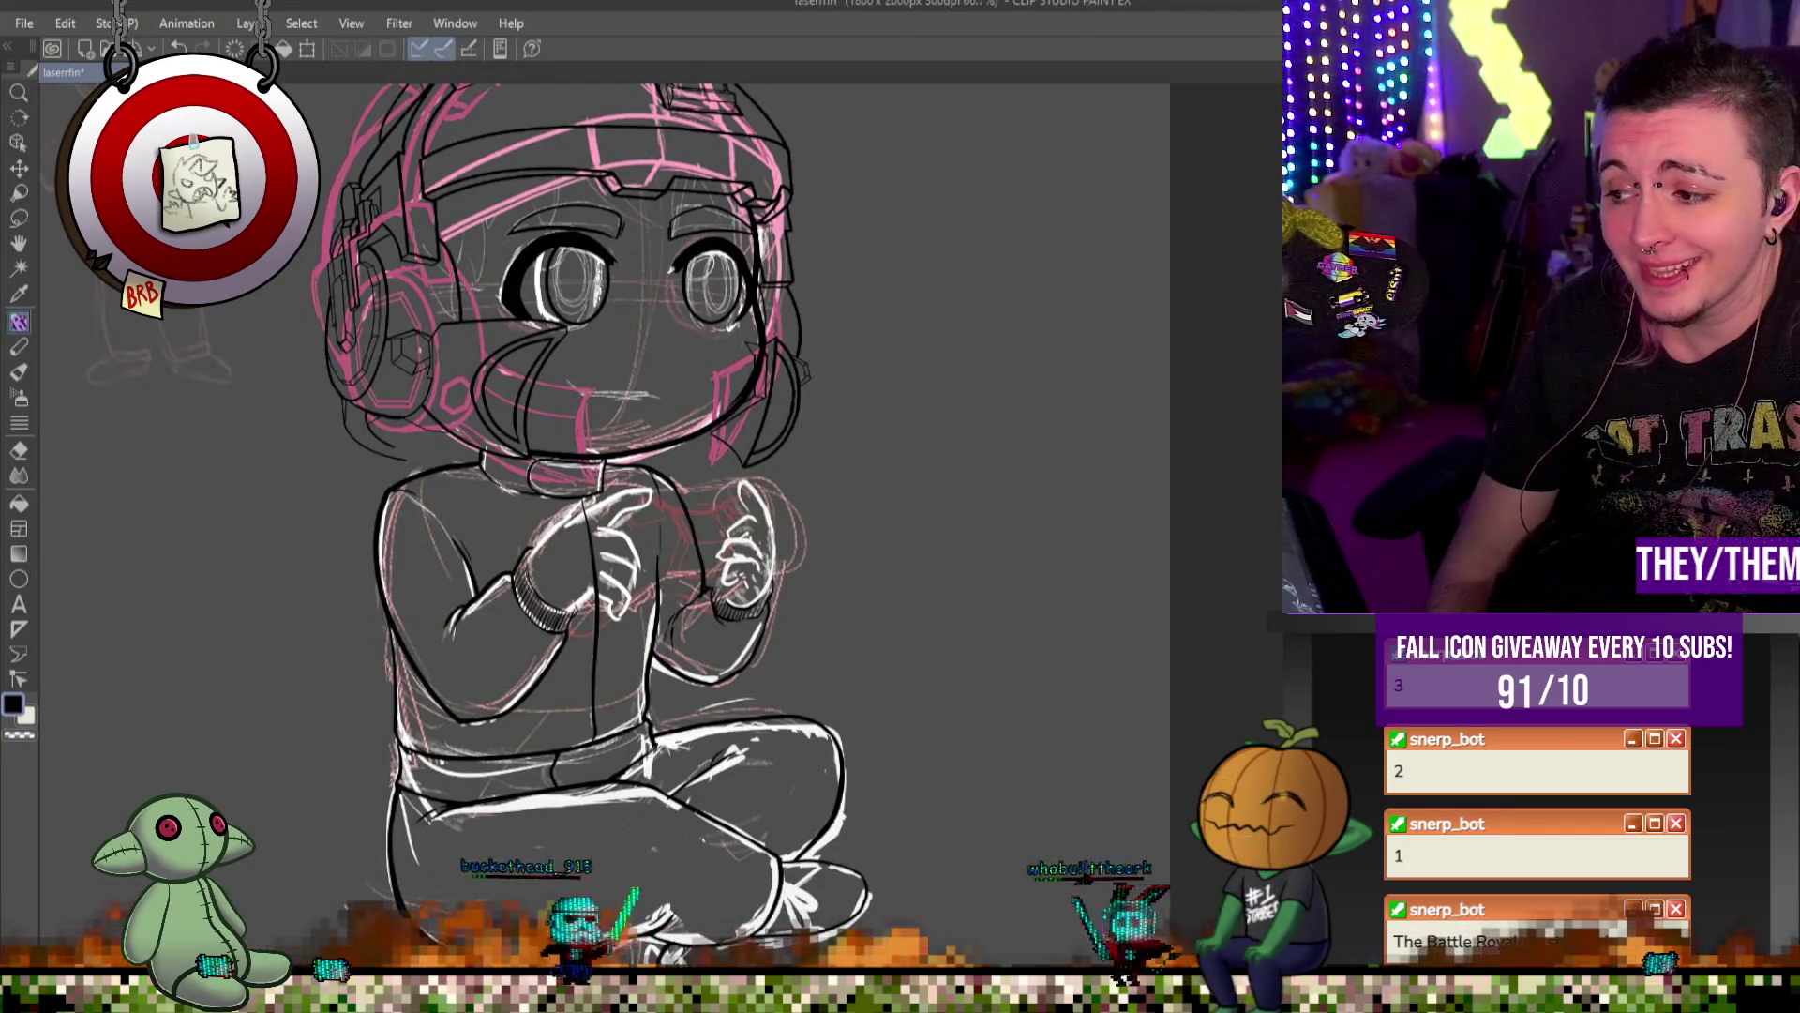
scroll(485, 456, "down", 1)
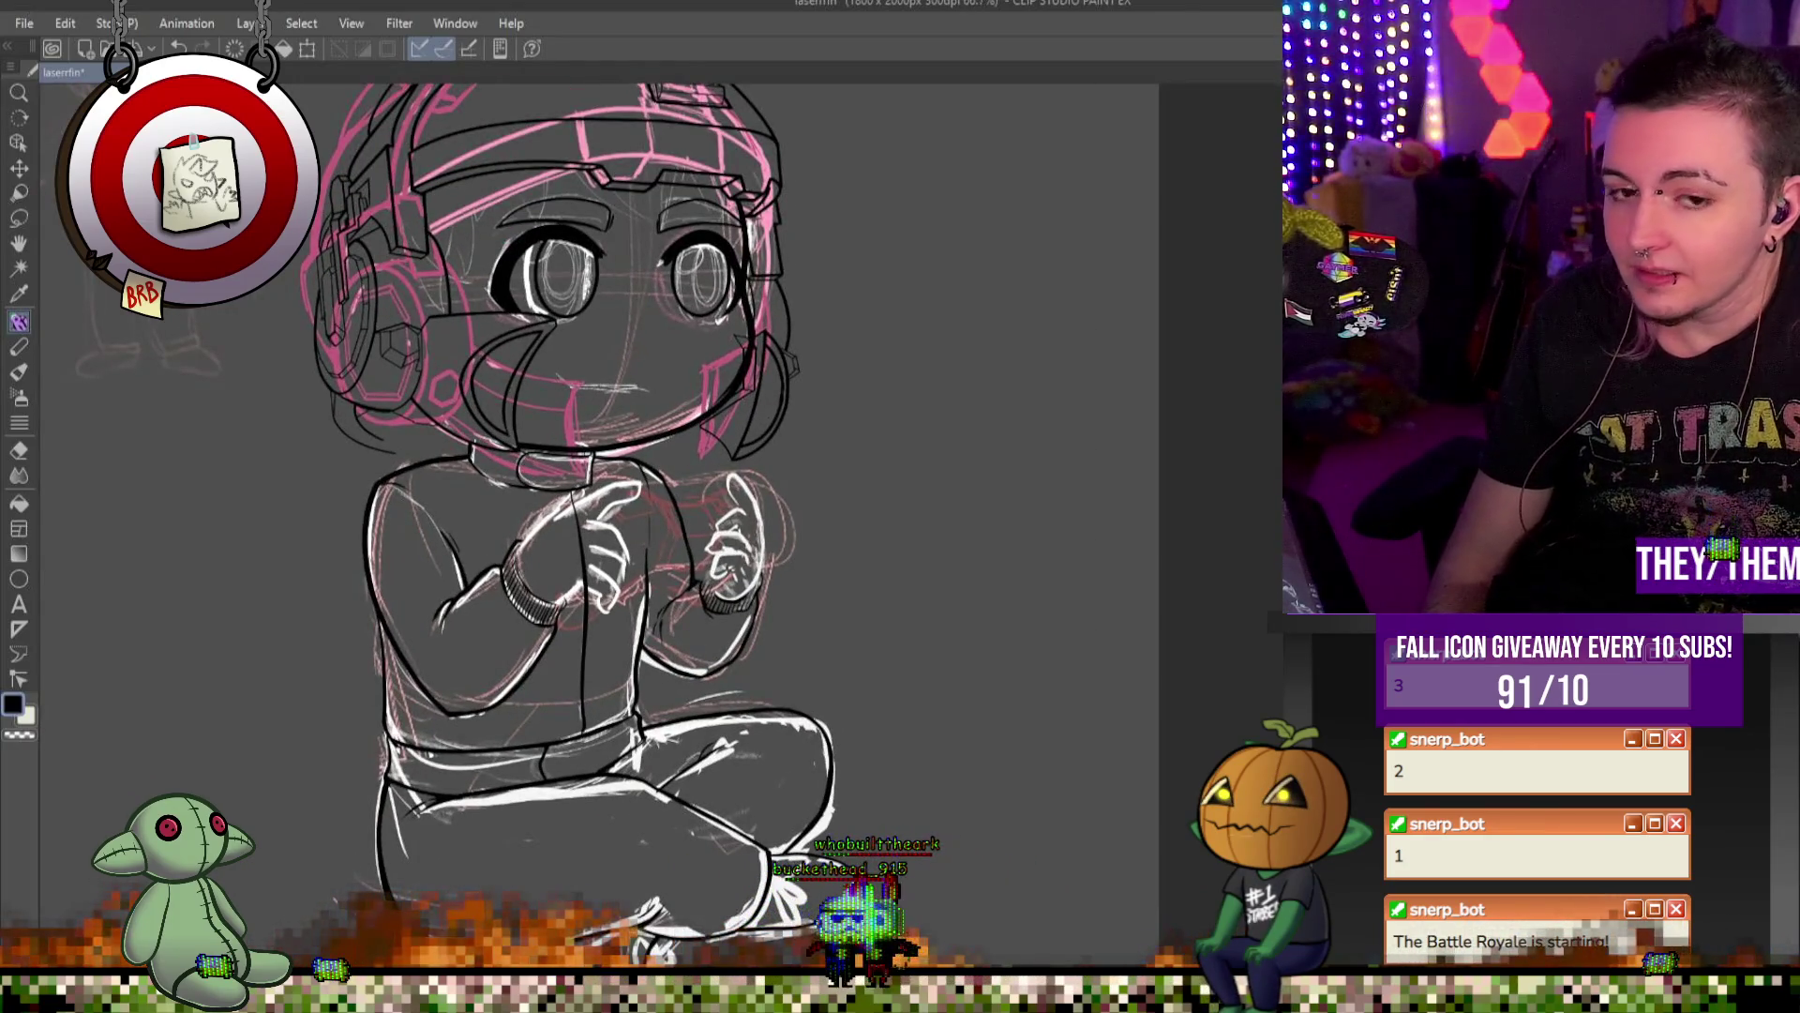
scroll(525, 558, "up", 2)
scroll(881, 473, "up", 1)
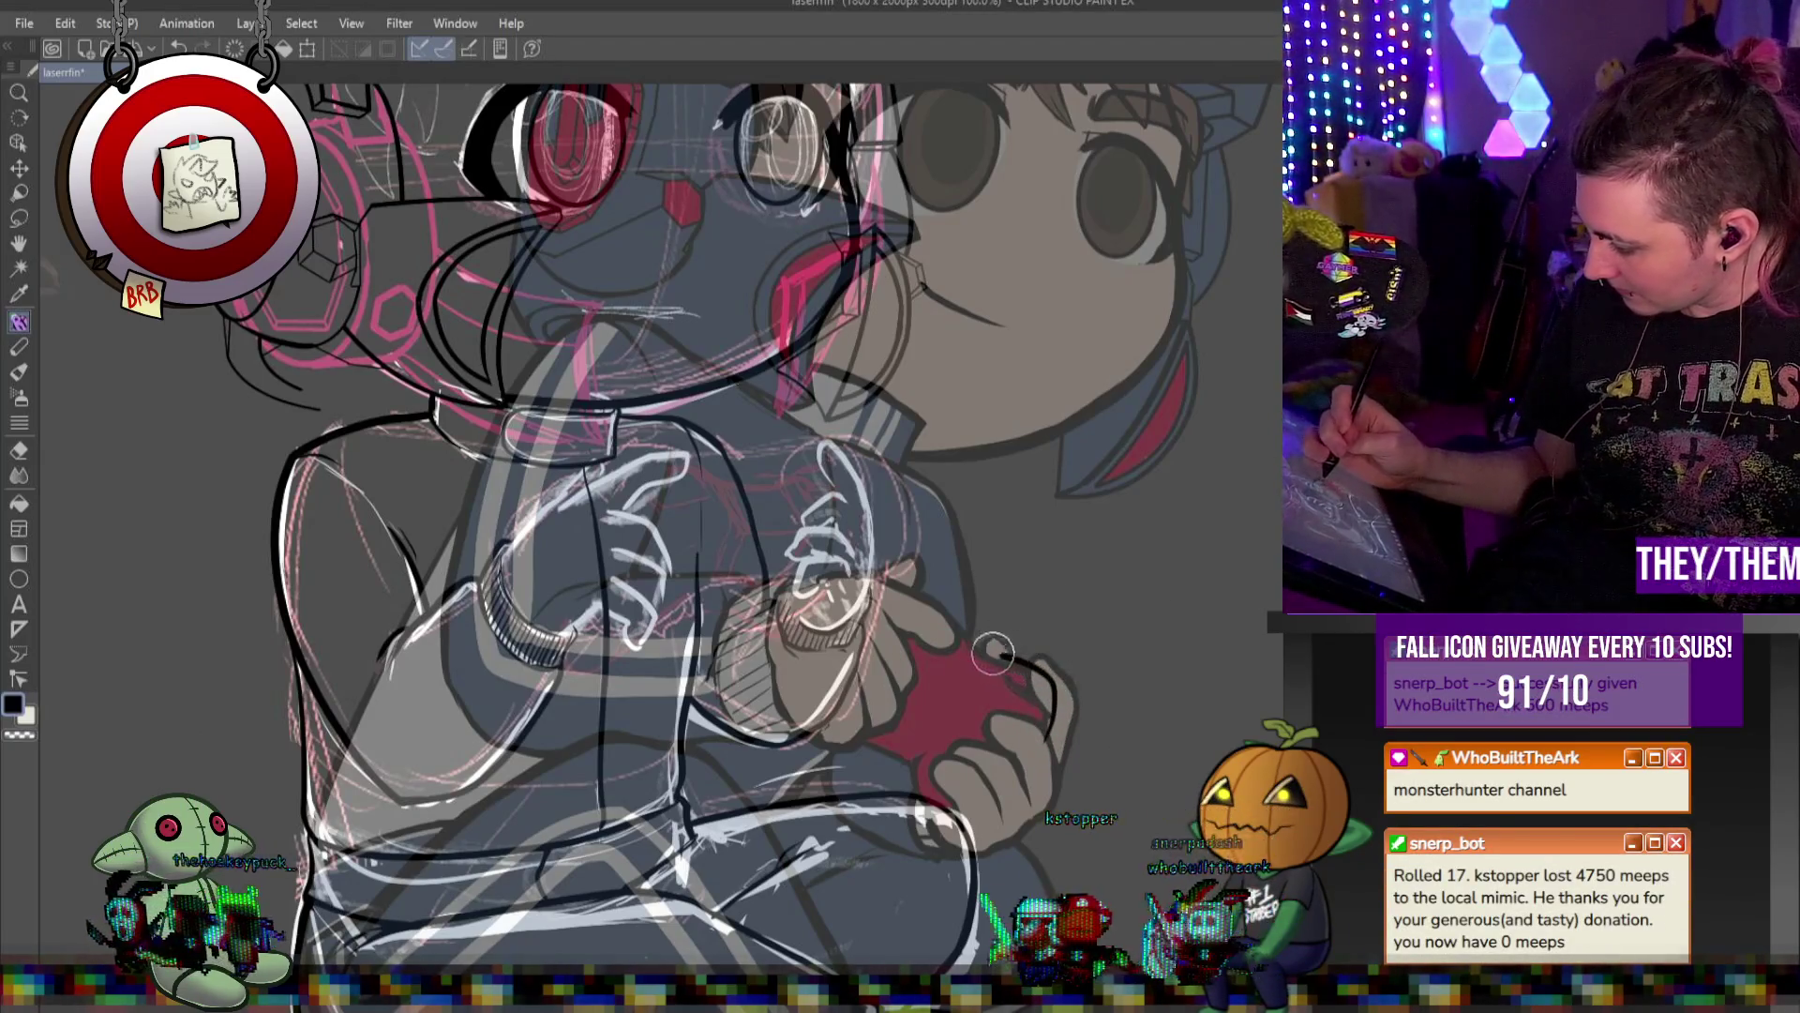
Ink the hand outline gripping the apple, redrawing it once, then bring the Monster Hunter Twitch stream over the canvas
mouse_move(949, 616)
left_mouse_down()
mouse_move(790, 733)
mouse_move(979, 825)
mouse_move(1035, 654)
left_mouse_up()
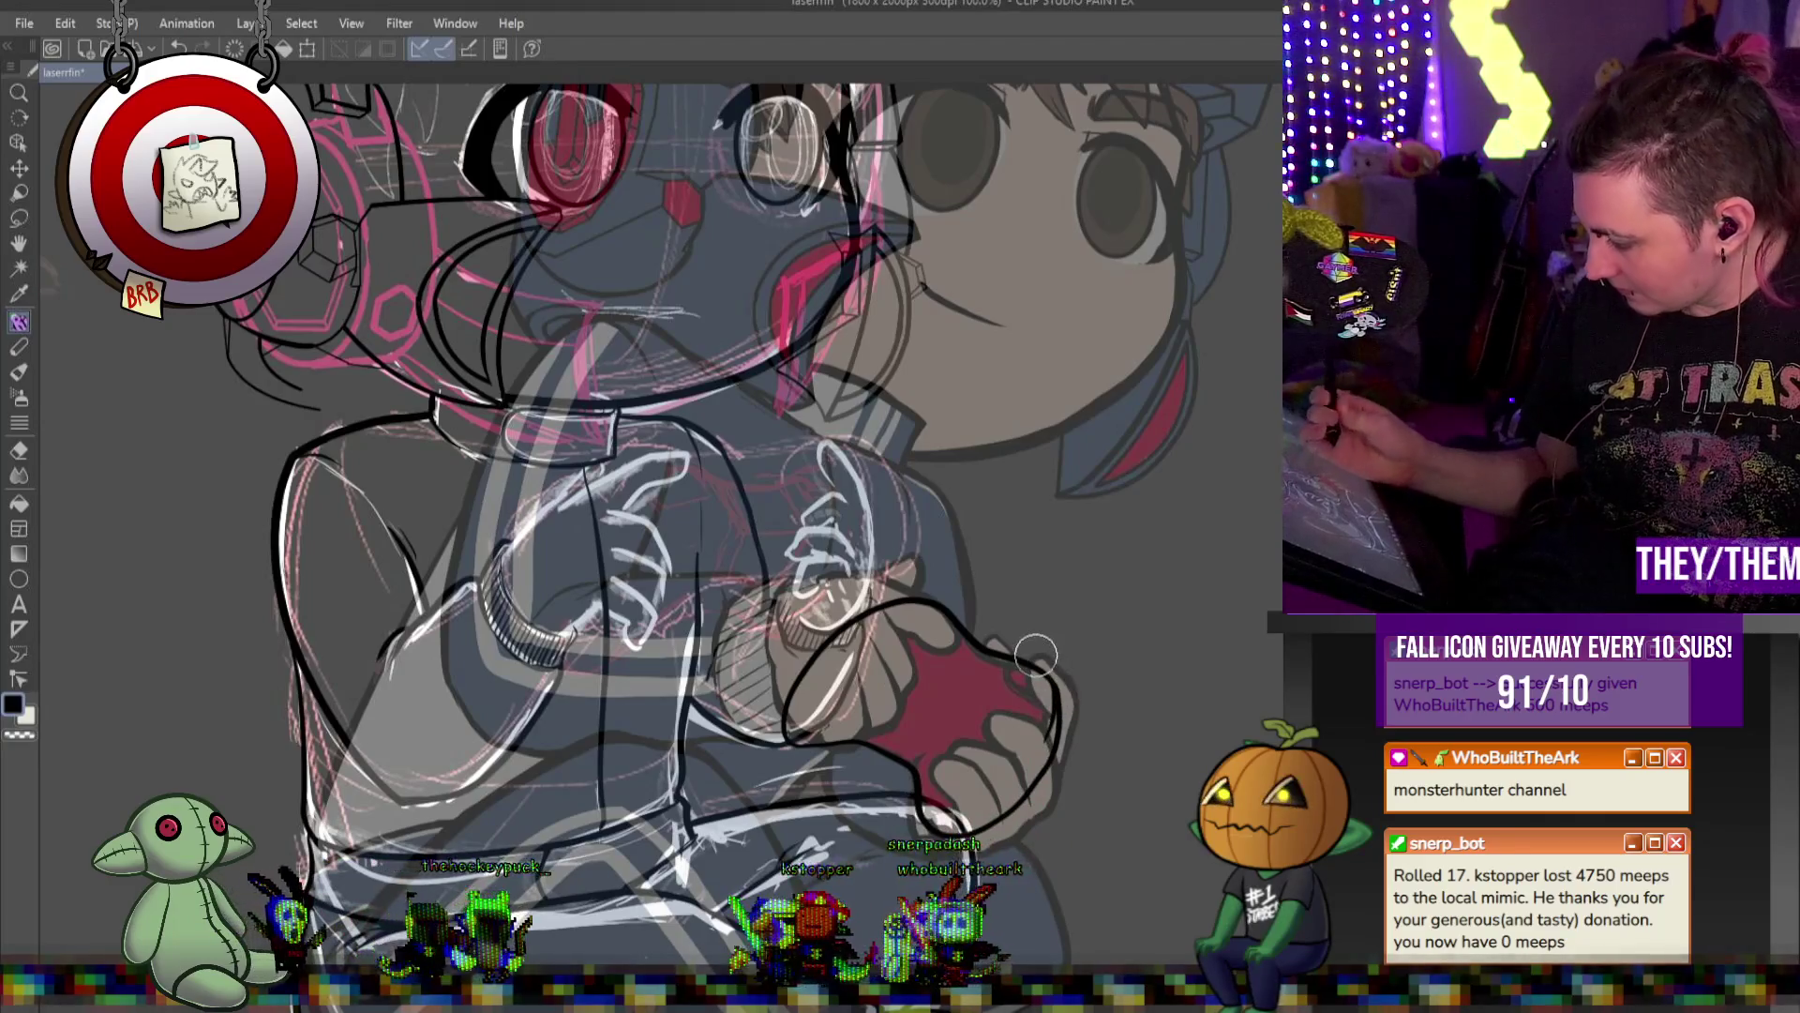
key("ctrl+z")
key("ctrl+z")
key("ctrl+z")
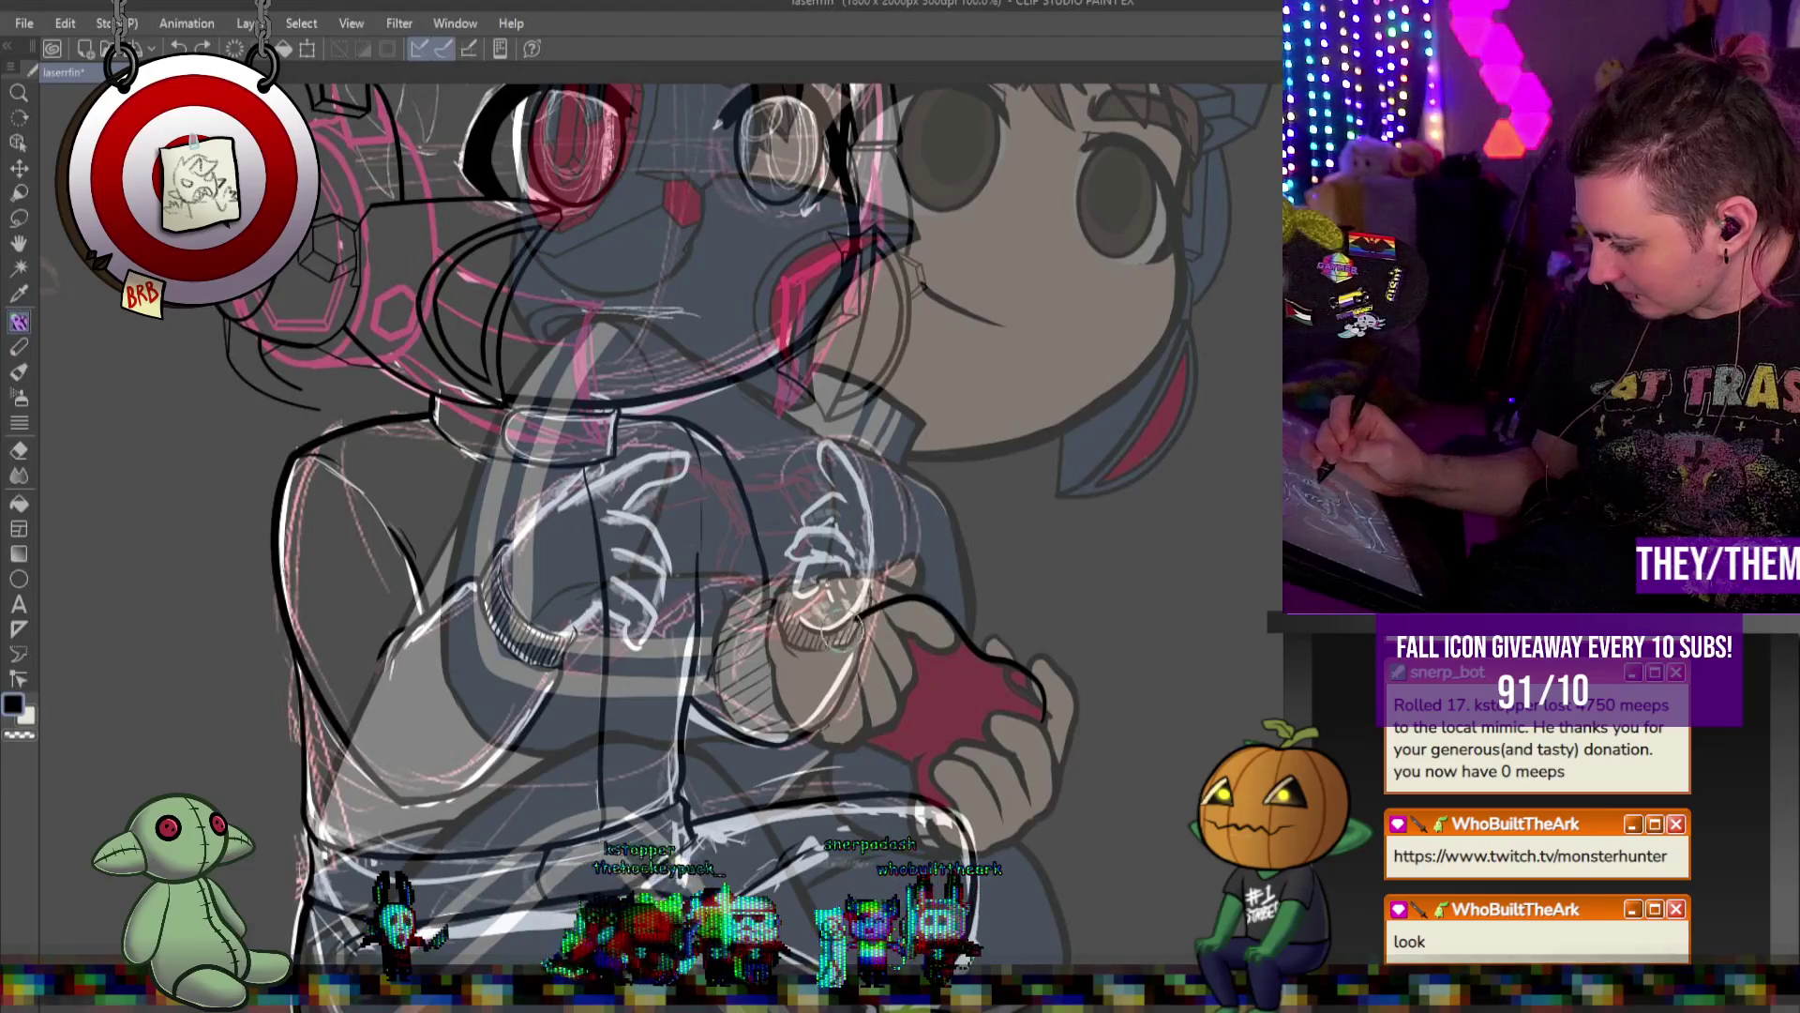
mouse_move(794, 706)
left_mouse_down()
mouse_move(822, 757)
mouse_move(924, 778)
left_mouse_up()
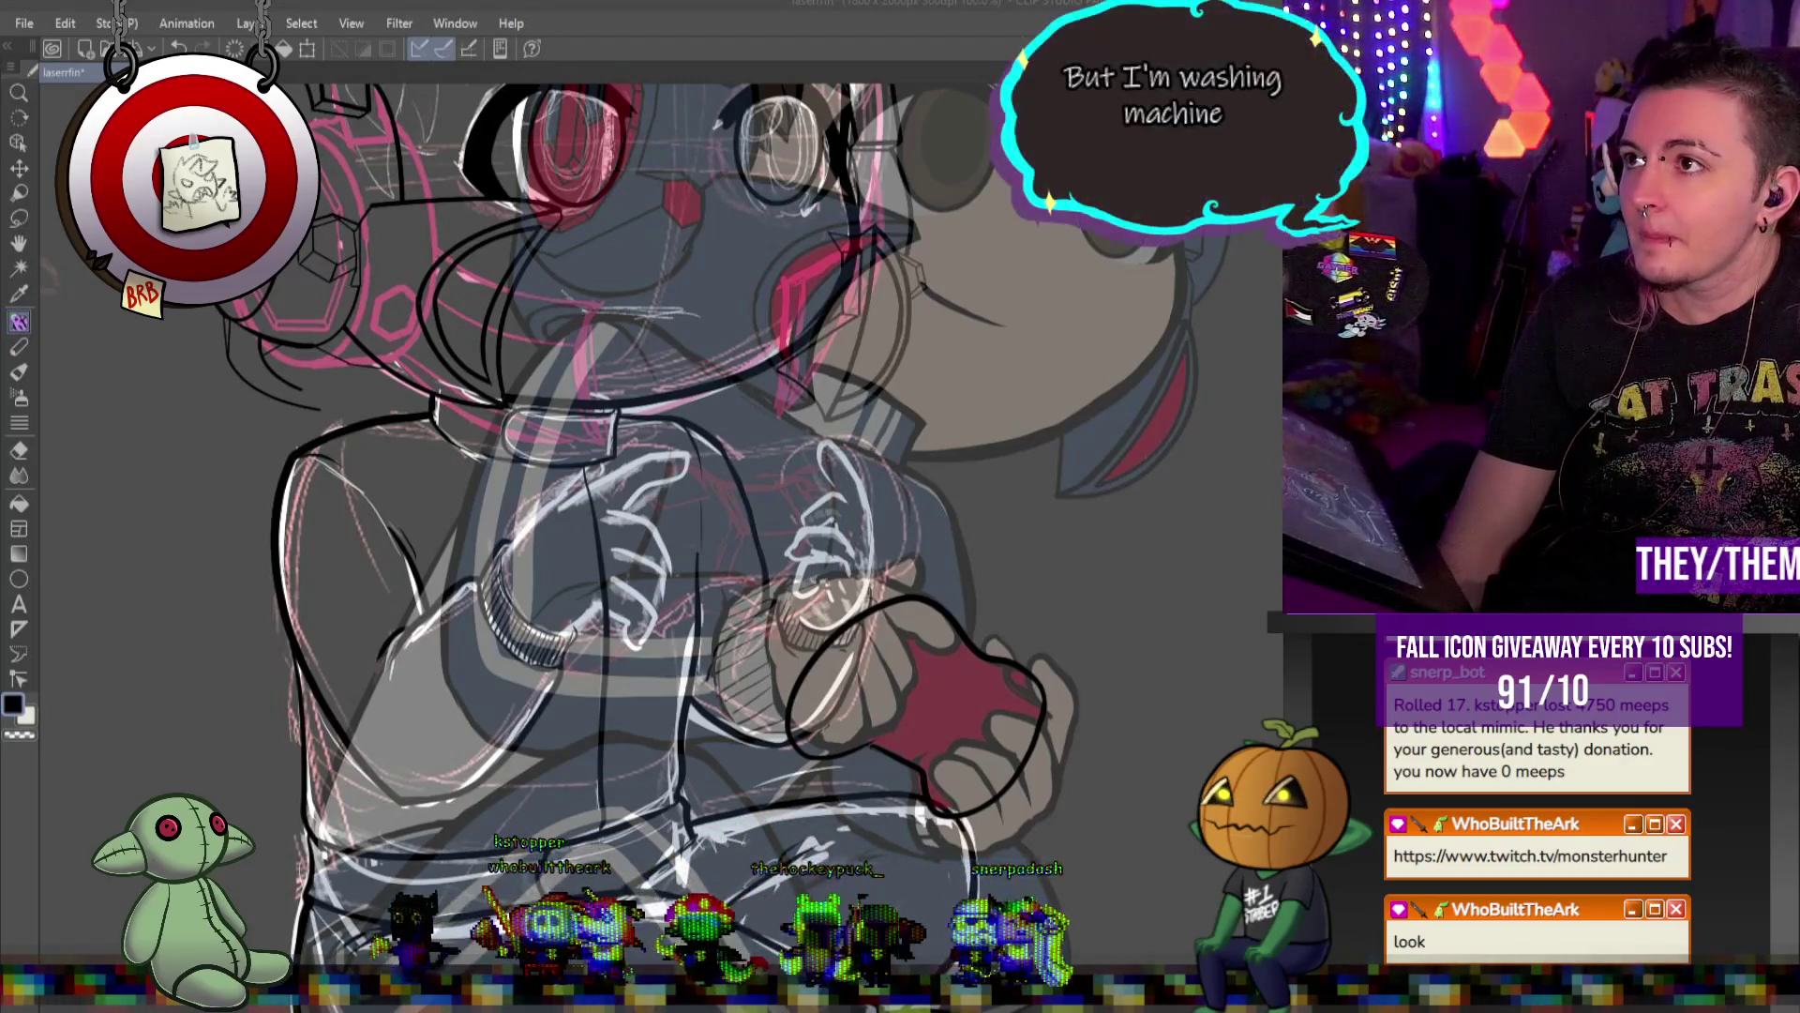
mouse_move(1078, 101)
left_mouse_down()
mouse_move(596, 101)
mouse_move(610, 94)
left_mouse_up()
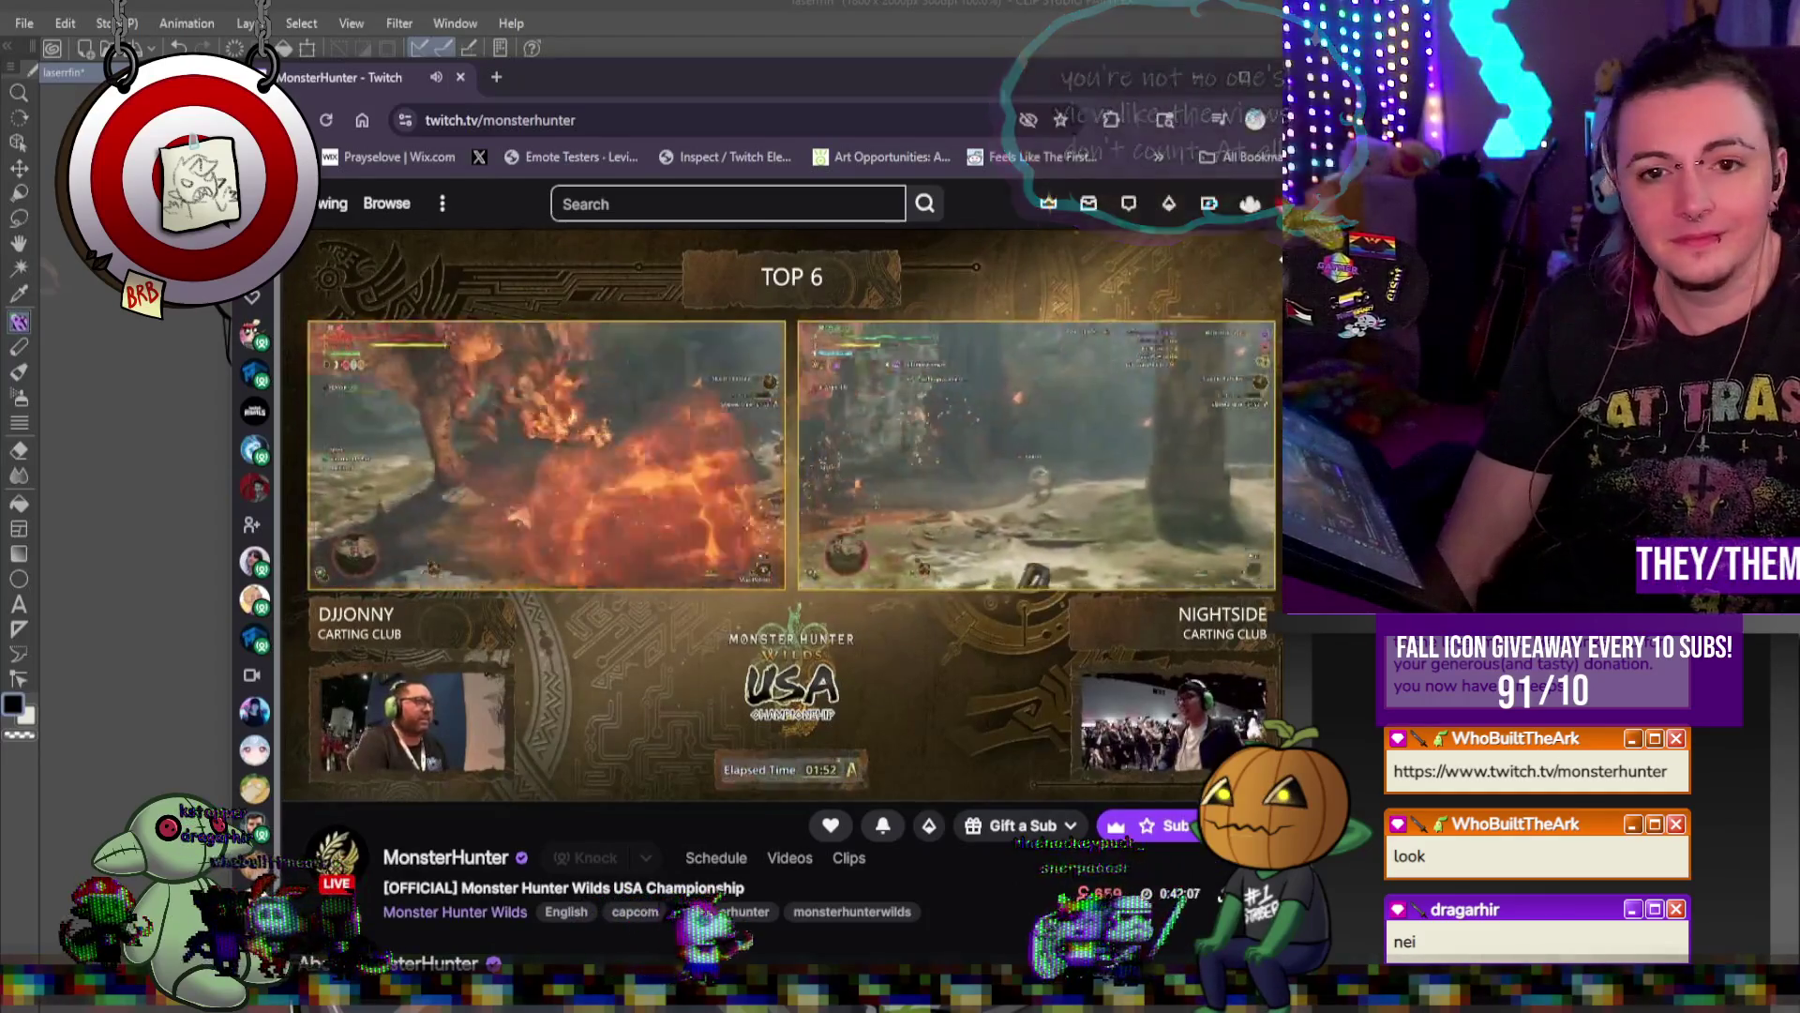
mouse_move(505, 777)
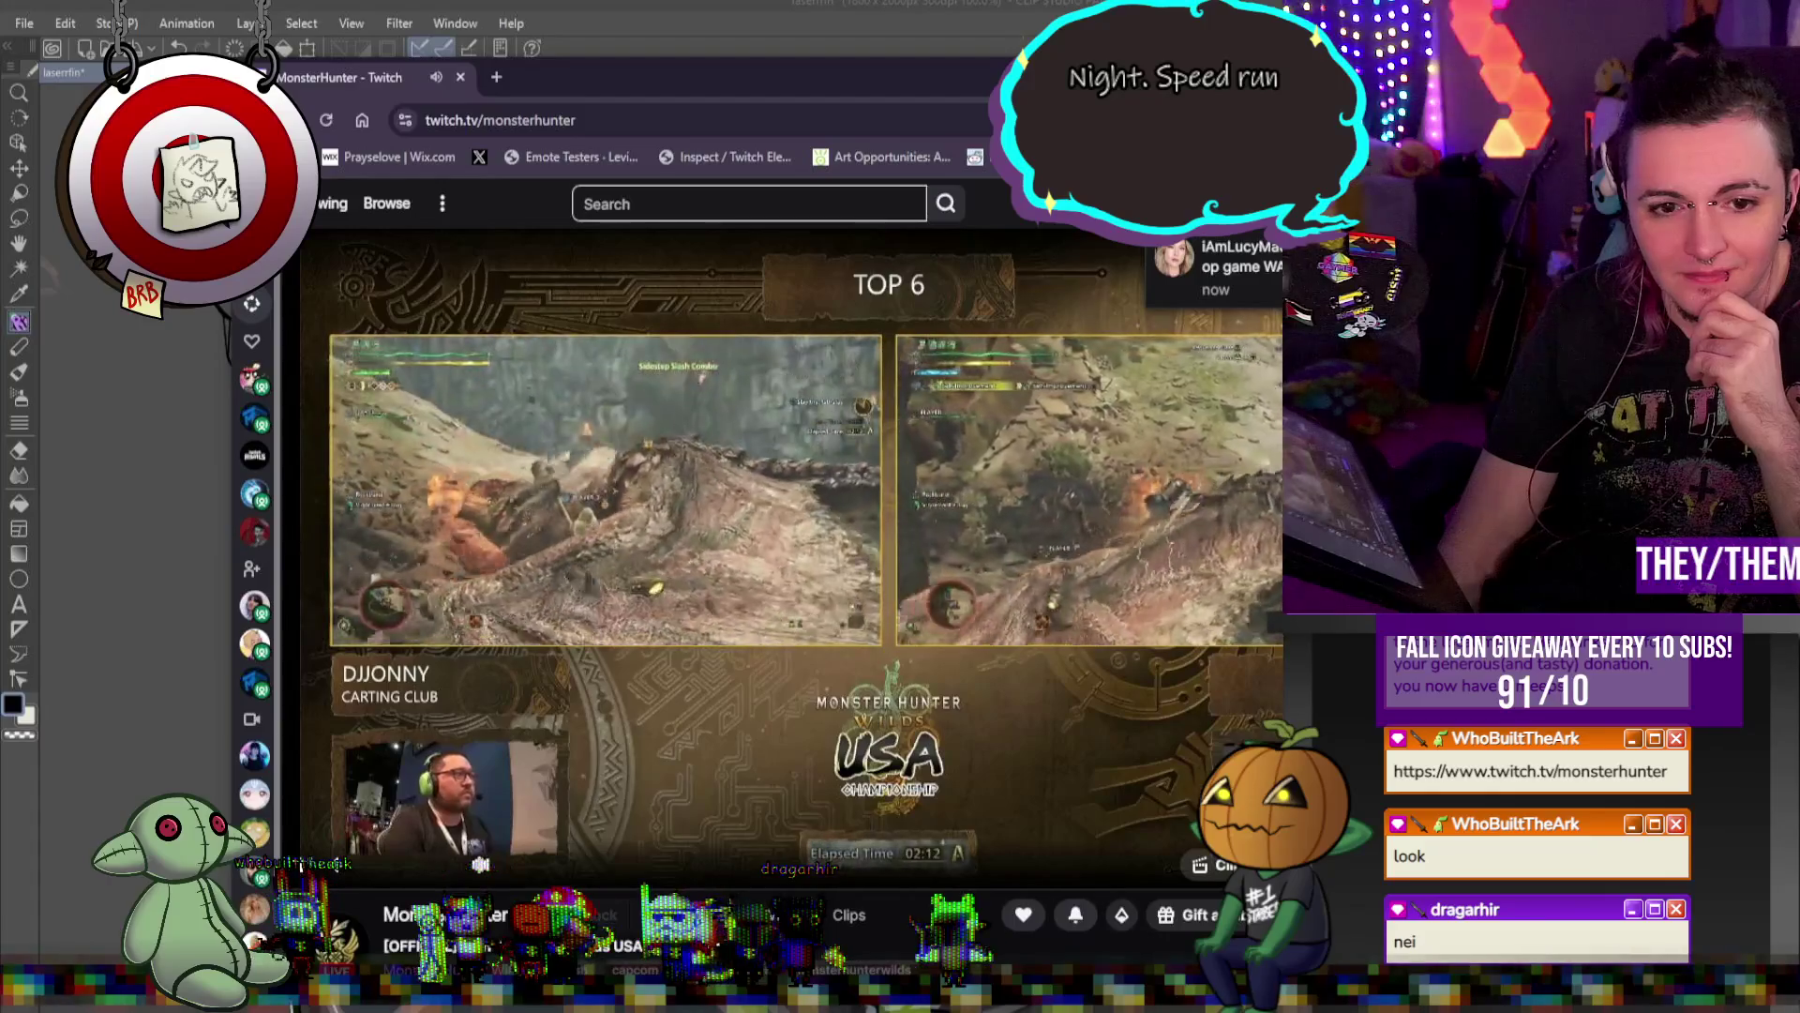
left_click_drag(1012, 93, 978, 65)
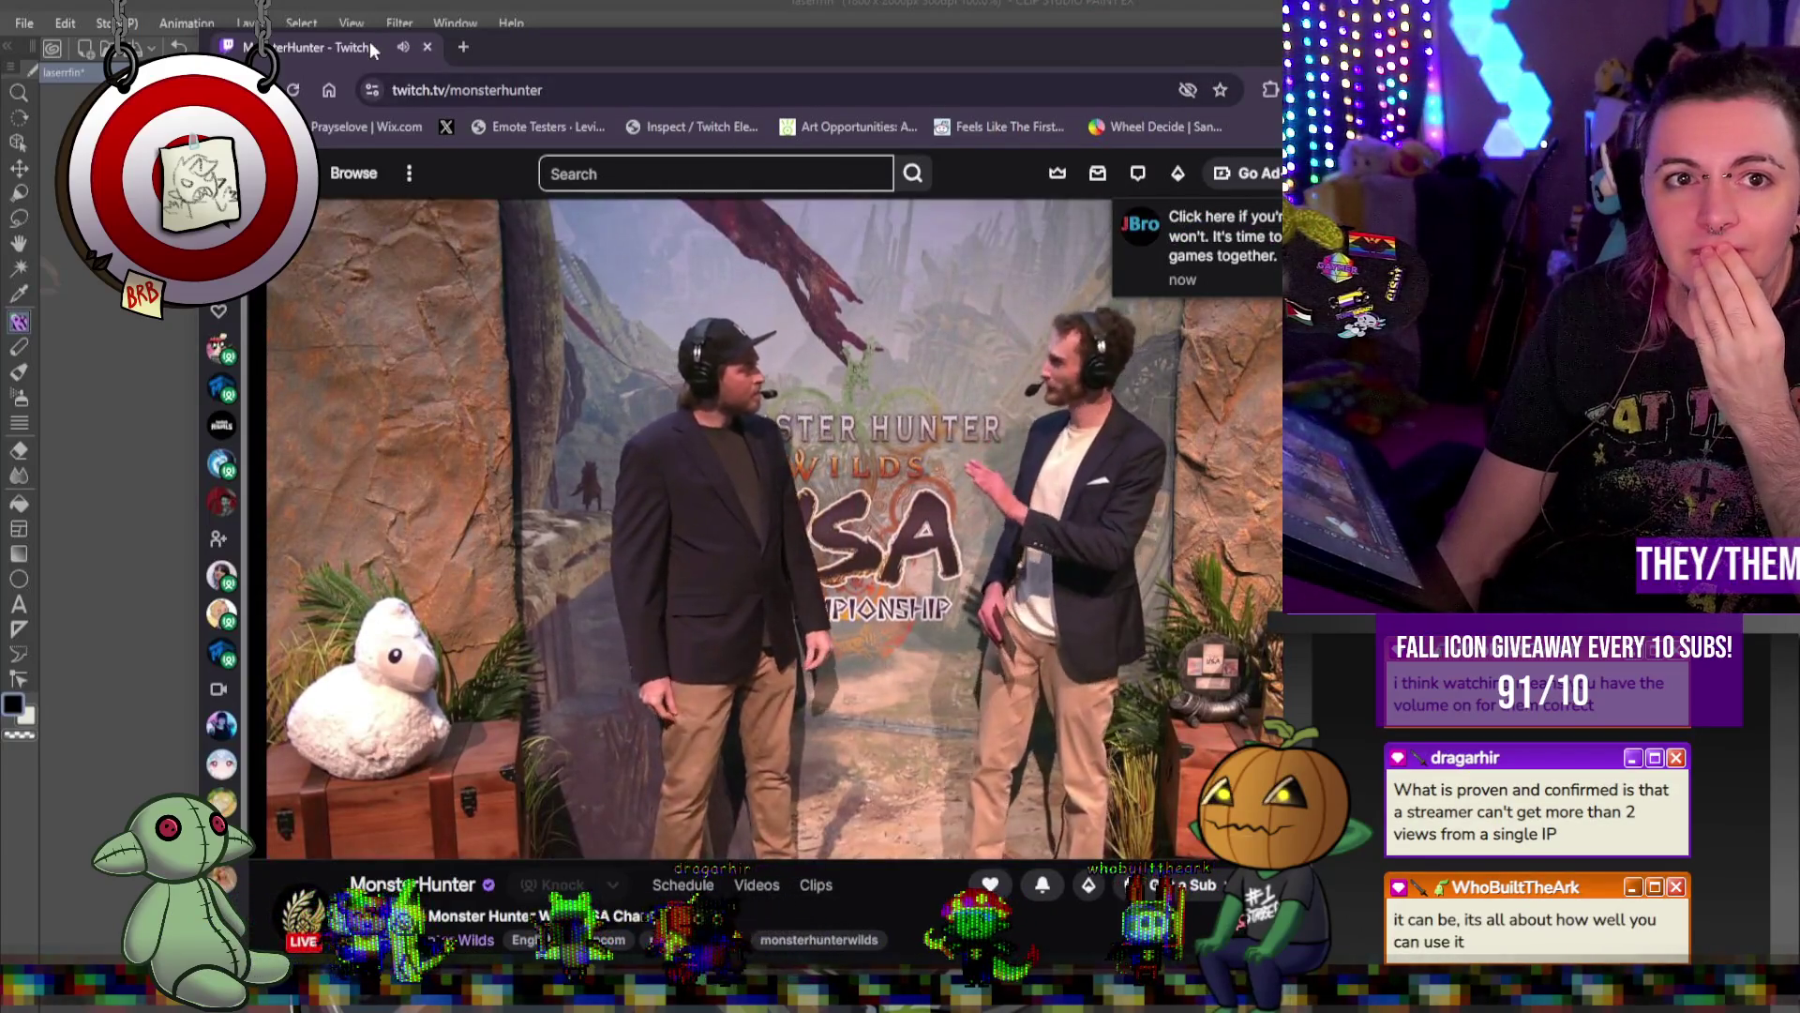
key("alt+Tab")
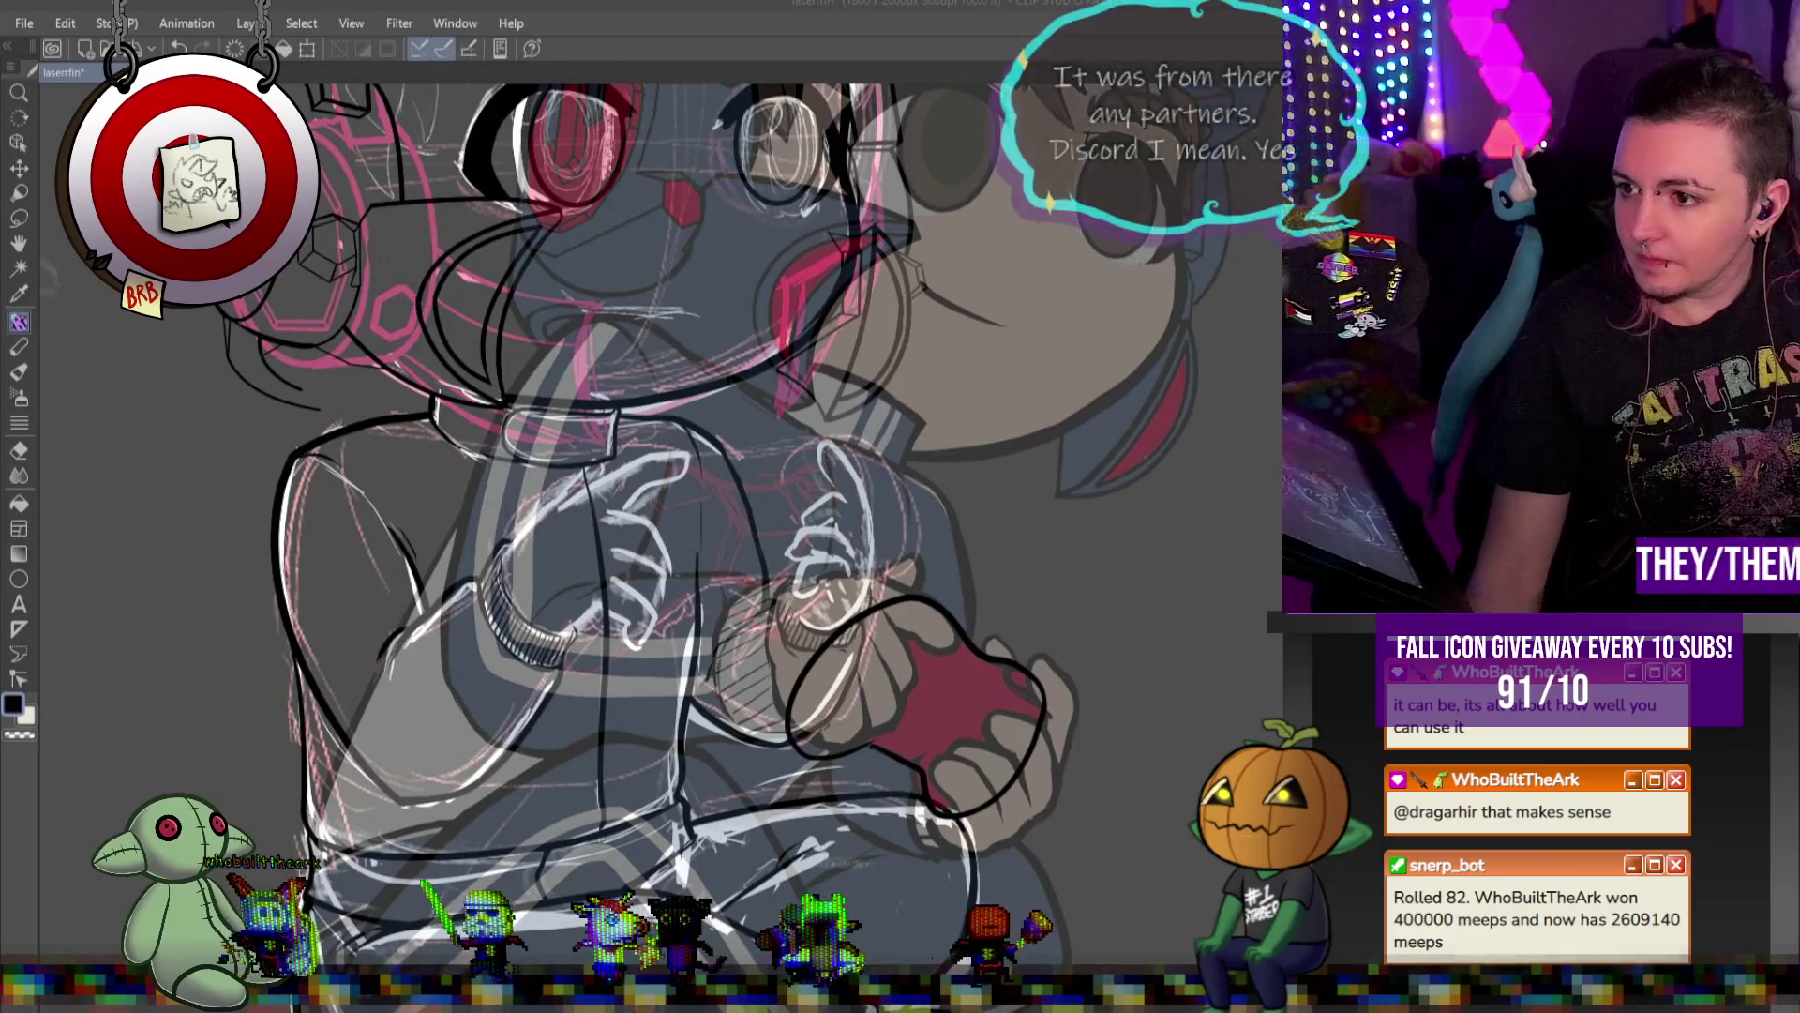
Switch to the browser showing Twitch NA Partners' 'Regarding View Counts on Twitch' post
key("alt+Tab")
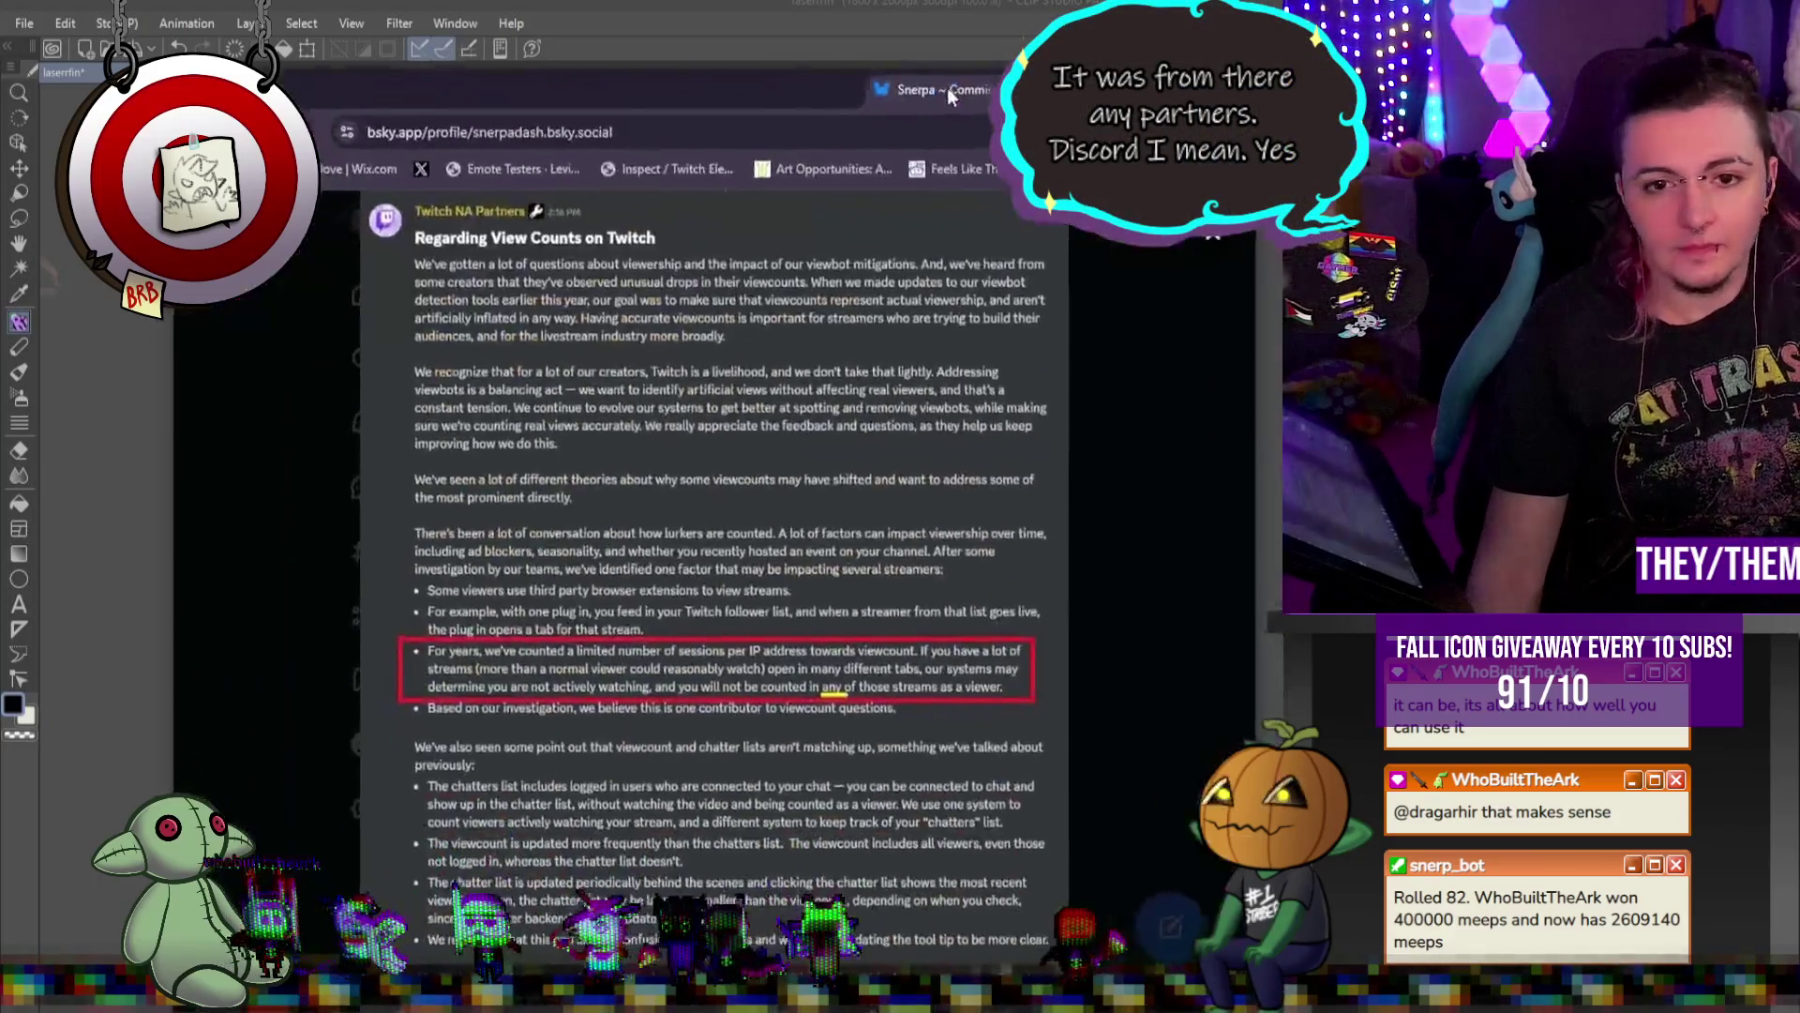